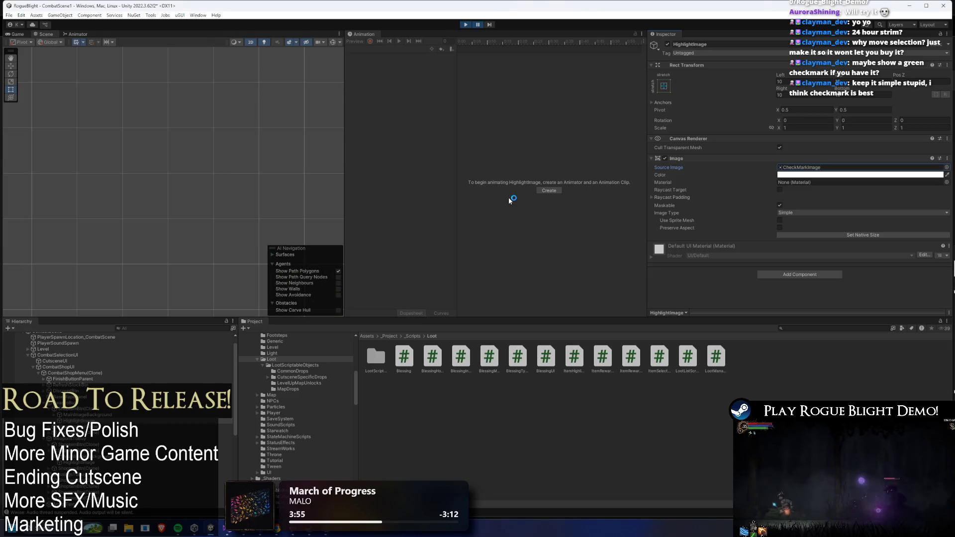
# Run and pause the game, then anchor the HighlightImage checkmark to middle-center and edit its width
pyautogui.click(480, 25)
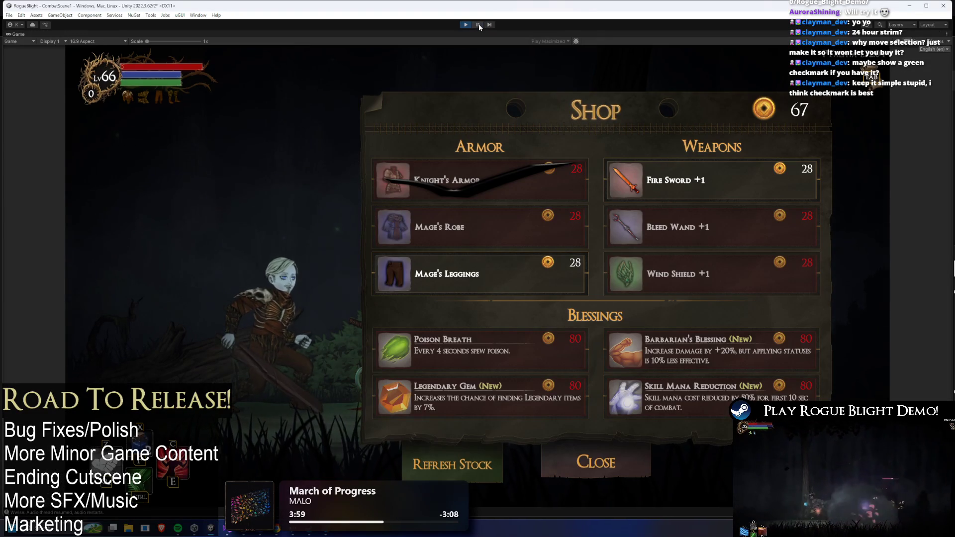
pyautogui.click(479, 25)
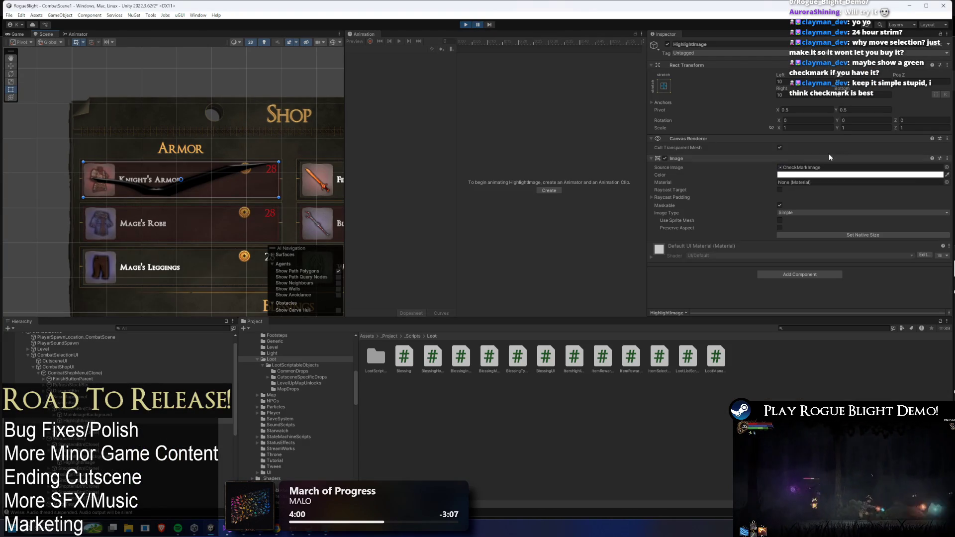
pyautogui.click(663, 86)
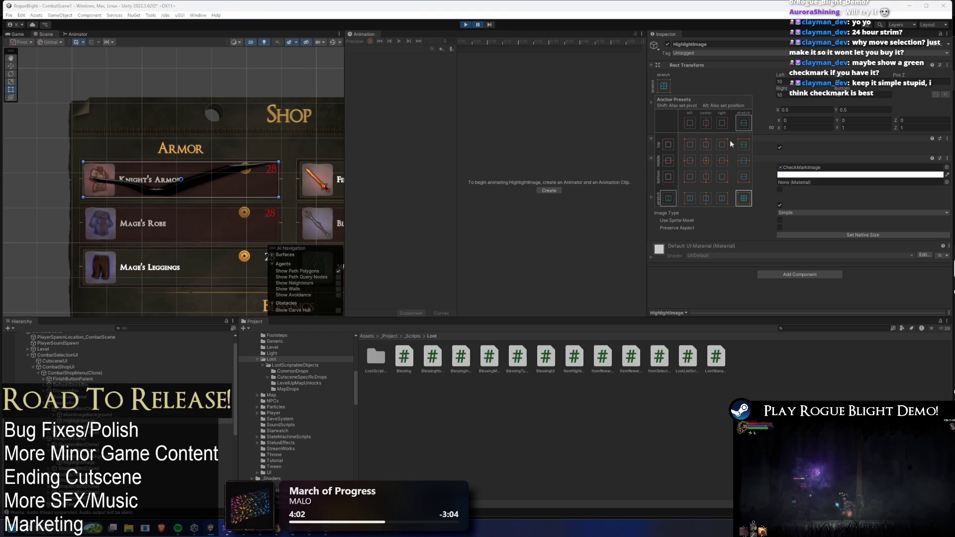
pyautogui.click(707, 163)
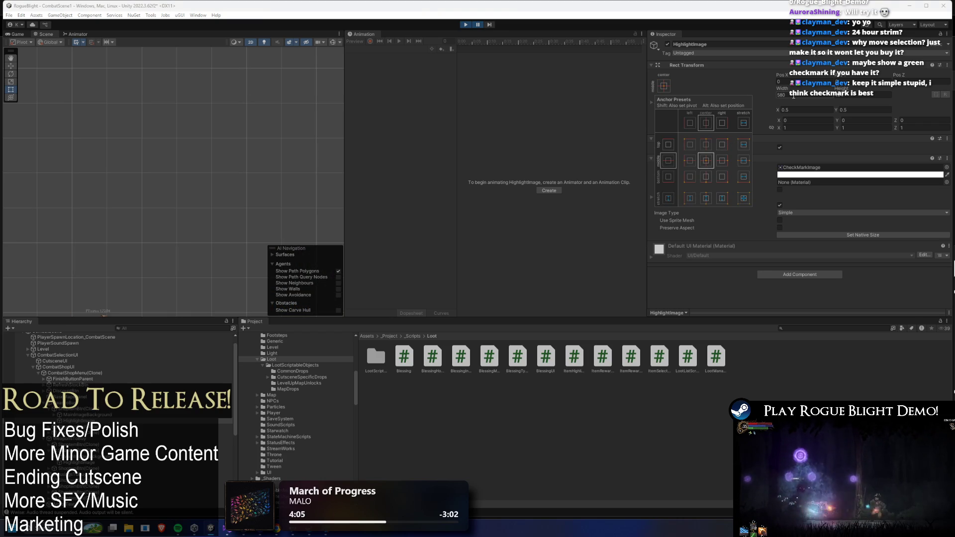
pyautogui.click(814, 95)
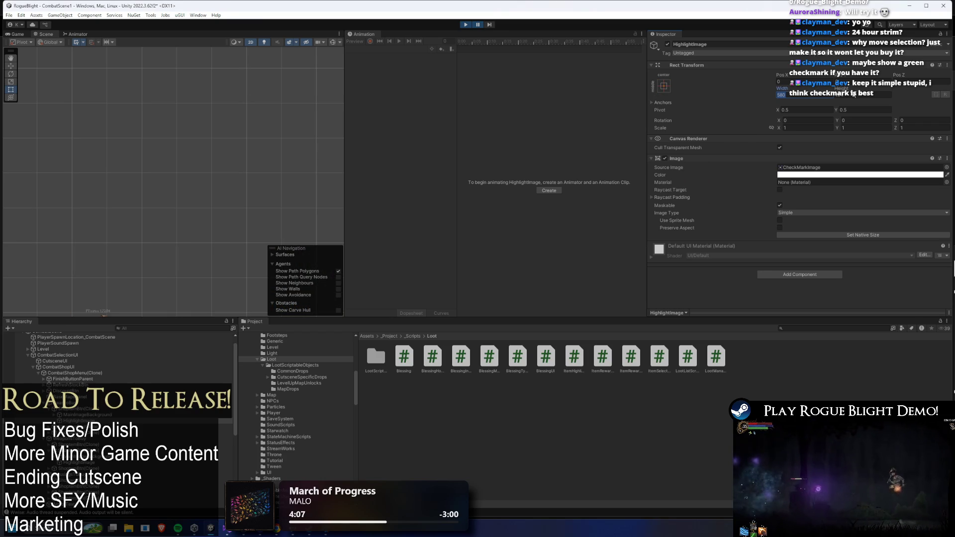
# Enable Preserve Aspect on the checkmark and check the result in the running game
pyautogui.click(478, 25)
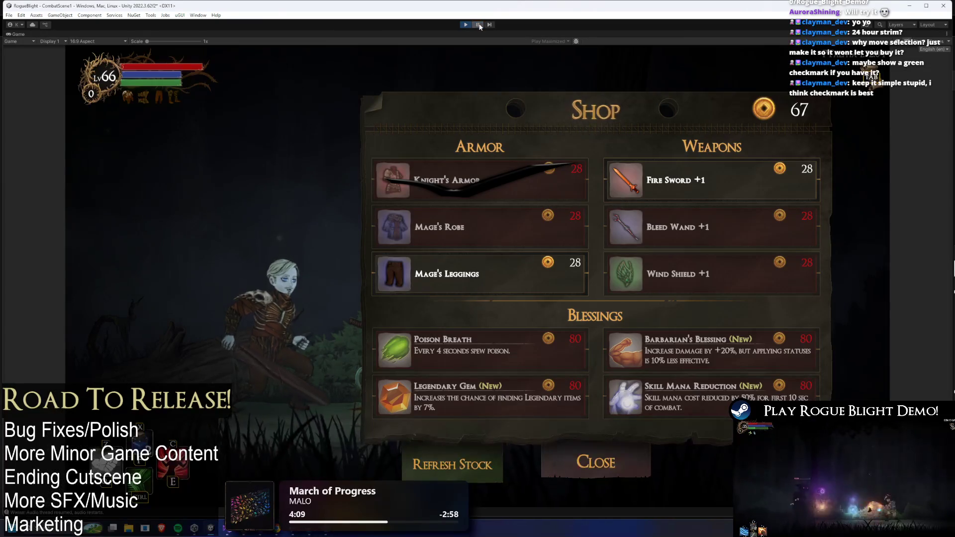
pyautogui.click(478, 25)
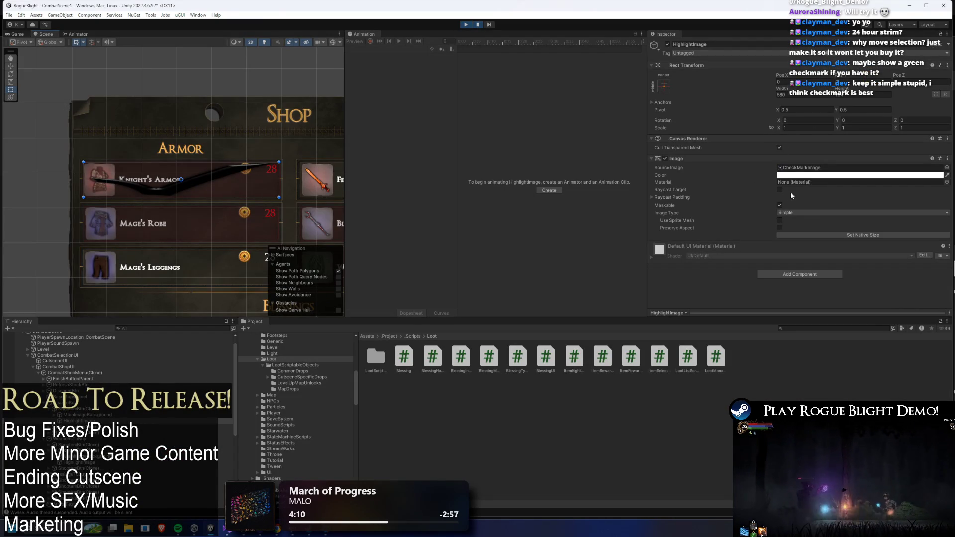
pyautogui.click(780, 228)
pyautogui.click(481, 25)
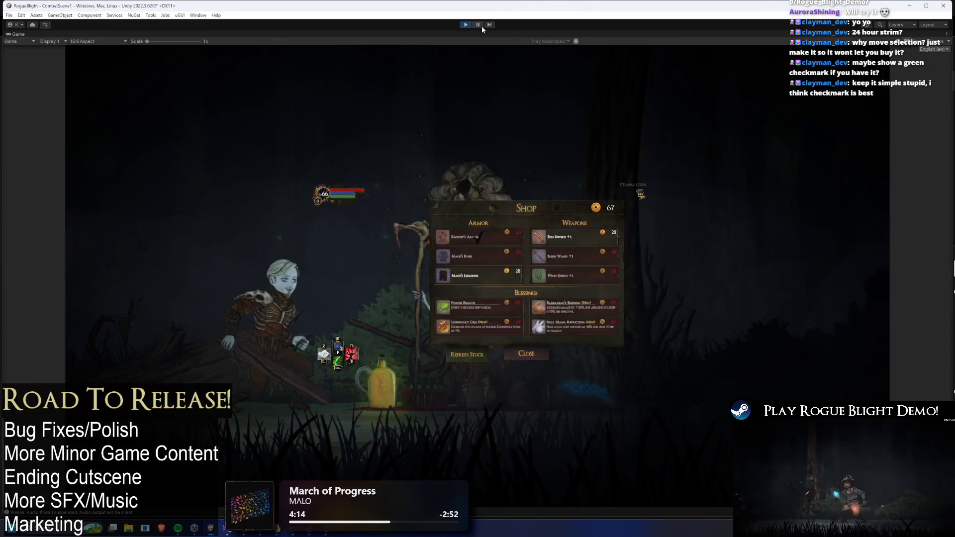
pyautogui.click(479, 25)
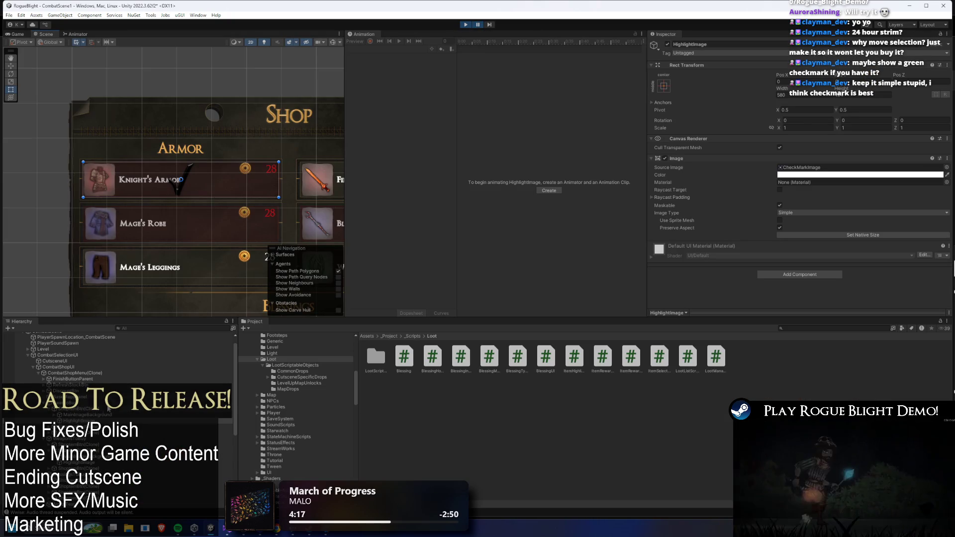
# Place HighlightImage below MainImageBackground, move it left onto the Knight's Armor icon, and stop the game
pyautogui.scroll(2, 211, 200)
pyautogui.press('w')
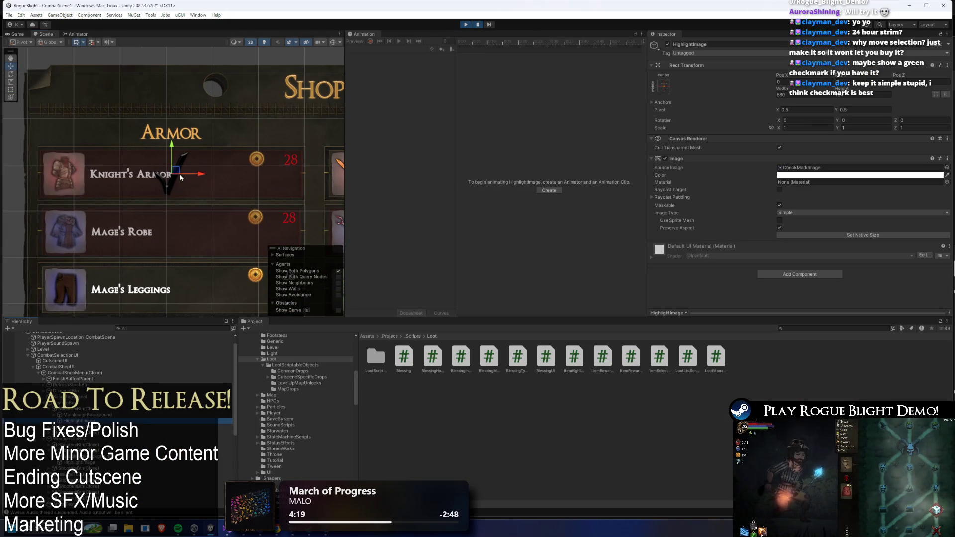
pyautogui.hotkey('ctrl', 'shift', 'p')
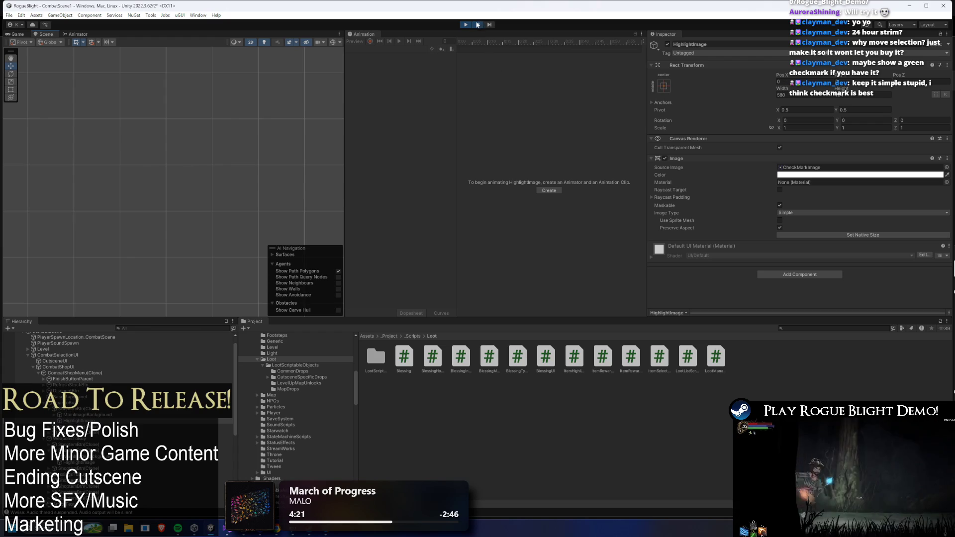
pyautogui.click(478, 25)
pyautogui.click(90, 416)
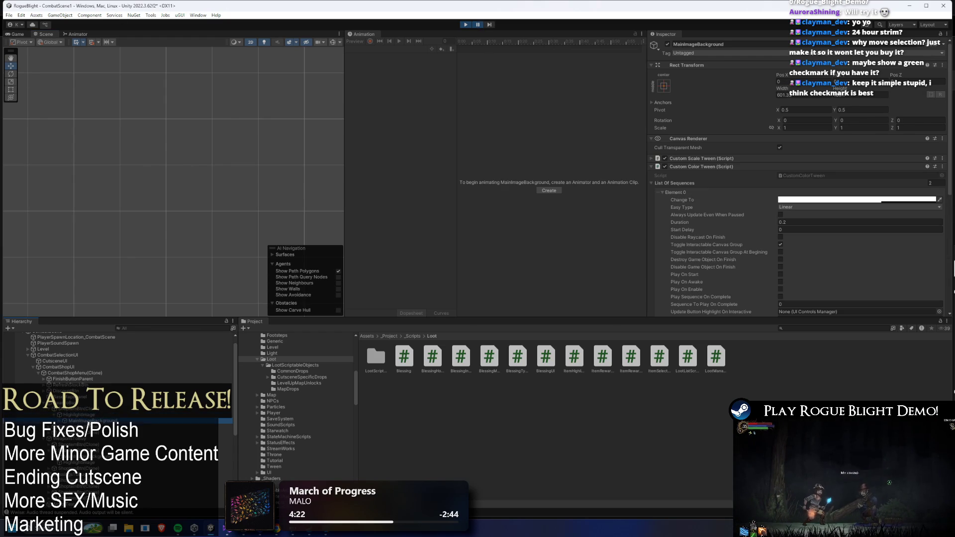
pyautogui.moveTo(77, 415); pyautogui.dragTo(91, 421)
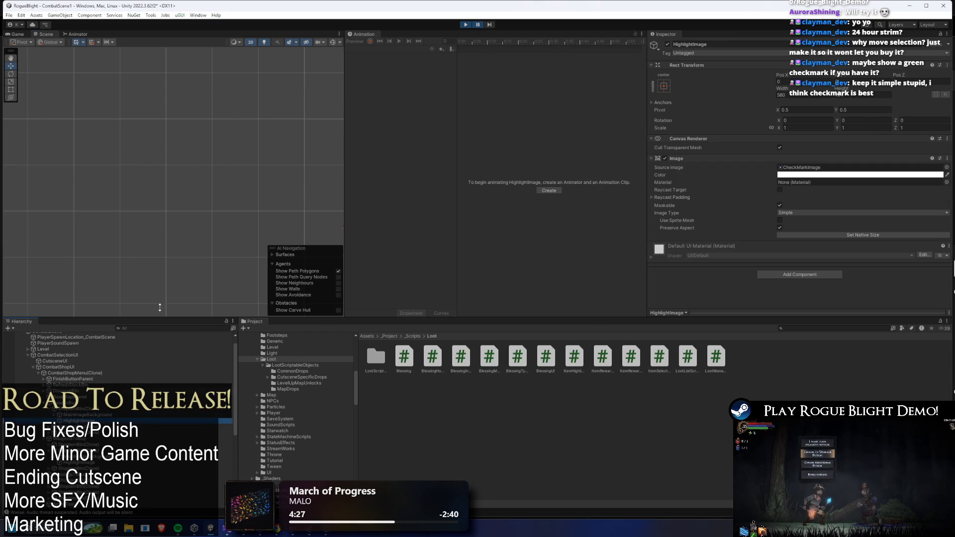
pyautogui.press('f')
pyautogui.moveTo(204, 184); pyautogui.dragTo(96, 183)
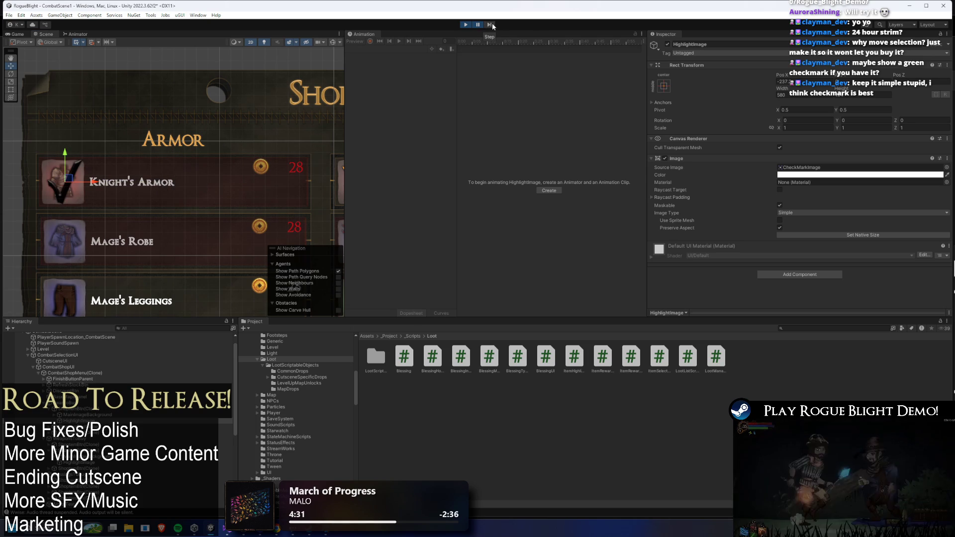
pyautogui.click(470, 23)
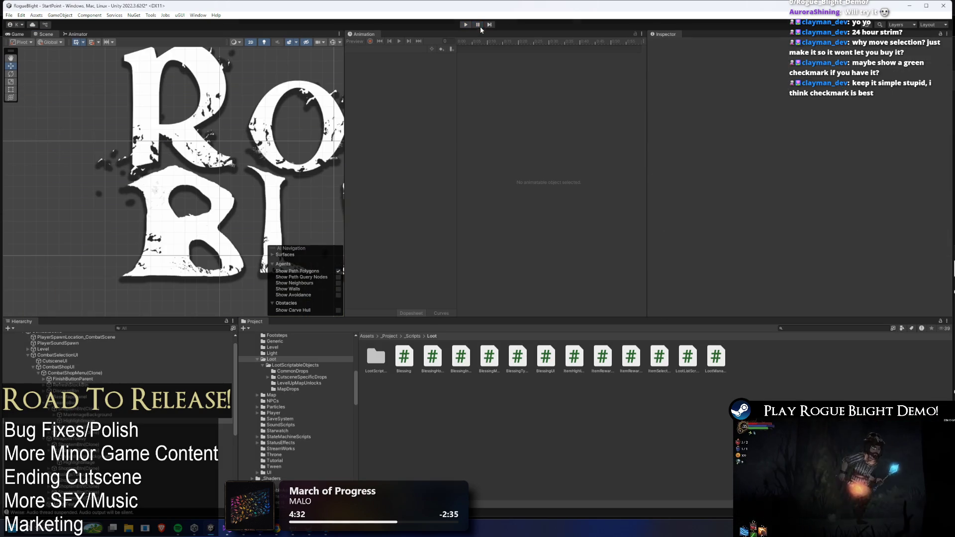
# Search the project for 'shop btn' and open the ShopItemBtn prefab in Prefab Mode
pyautogui.click(813, 329)
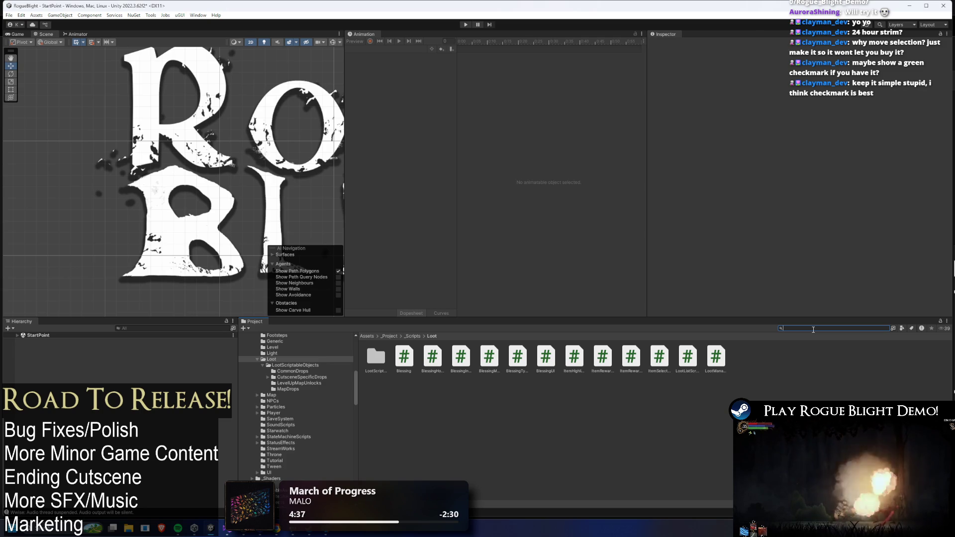
pyautogui.write('shop btn')
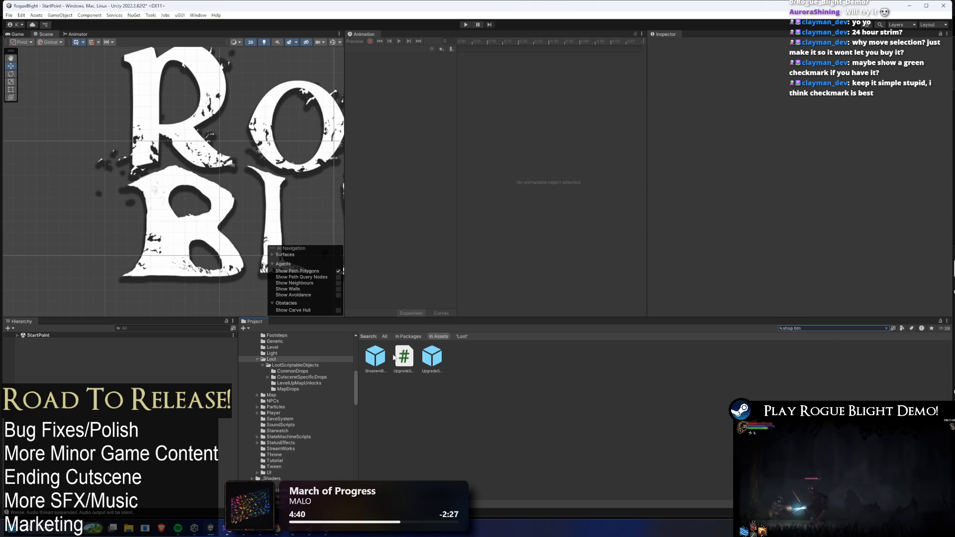
pyautogui.click(387, 354)
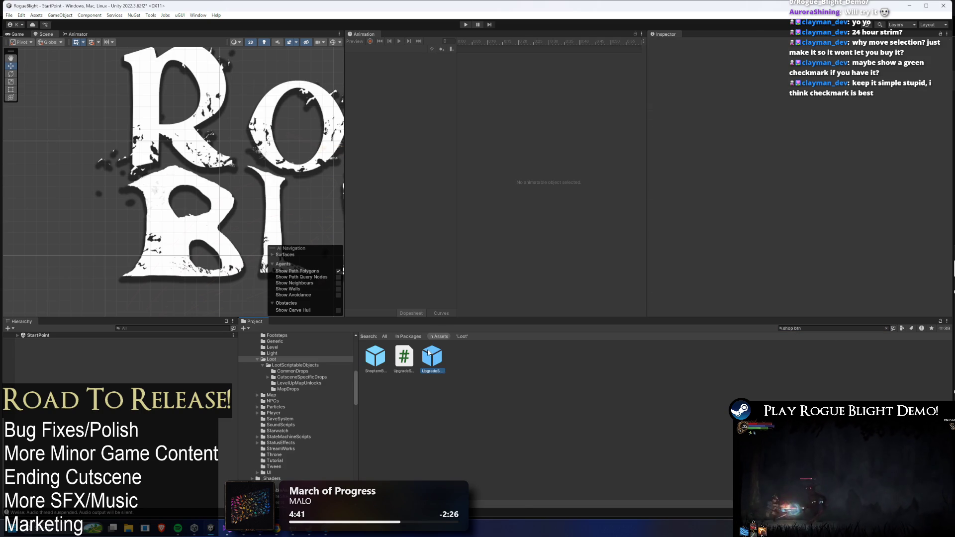
pyautogui.doubleClick(386, 358)
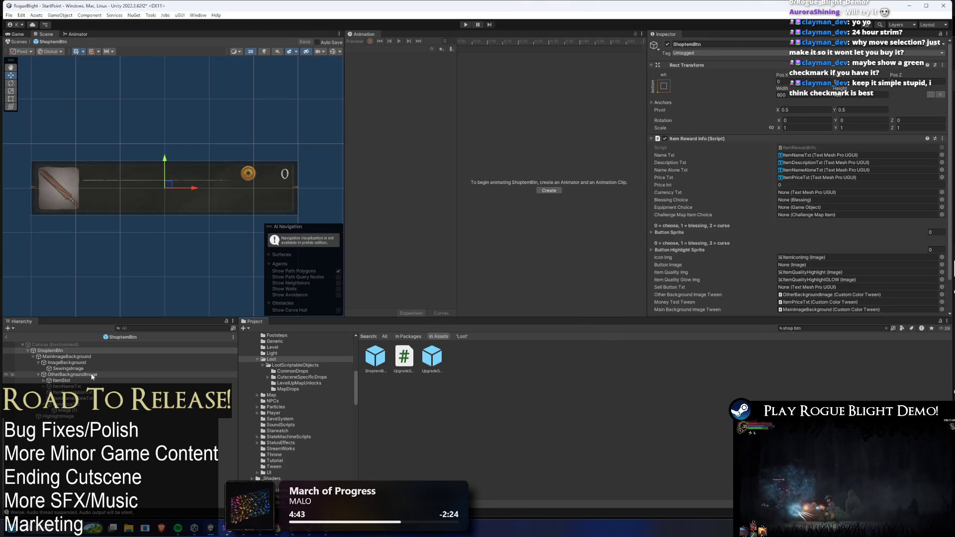
# Duplicate HighlightImage inside the prefab and rename the copy BoughtCheckMark
pyautogui.click(69, 417)
pyautogui.hotkey('ctrl', 'd')
pyautogui.rightClick(67, 422)
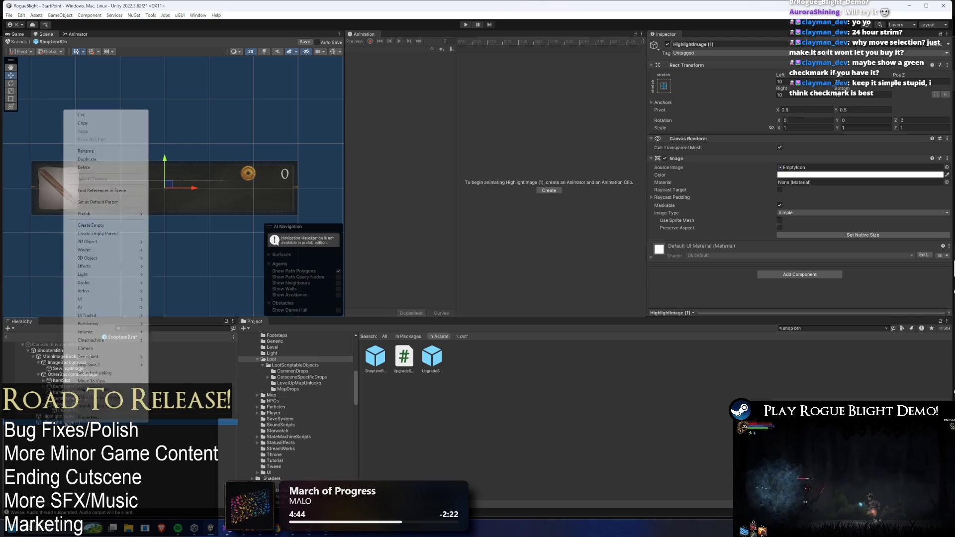
pyautogui.click(90, 153)
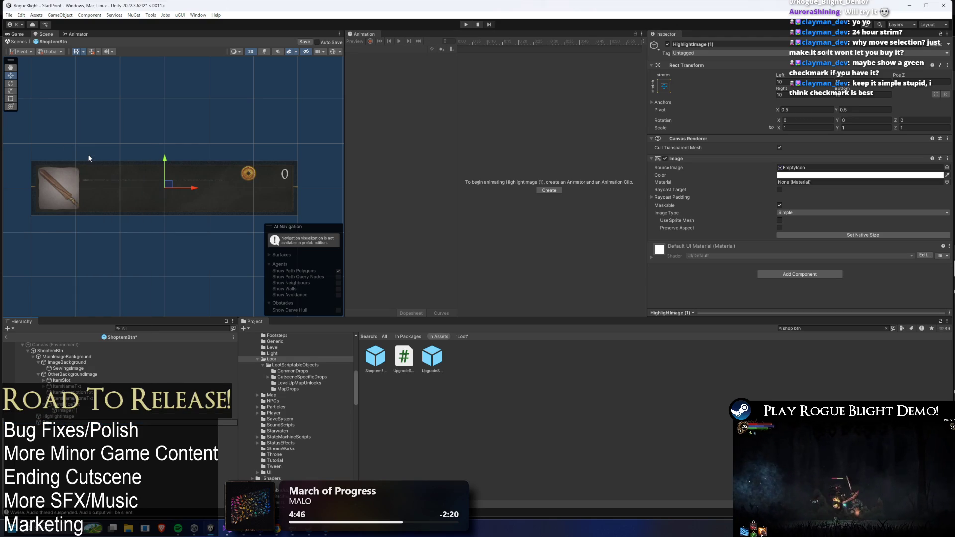
pyautogui.click(140, 422)
pyautogui.write('CheckMark')
pyautogui.press('Return')
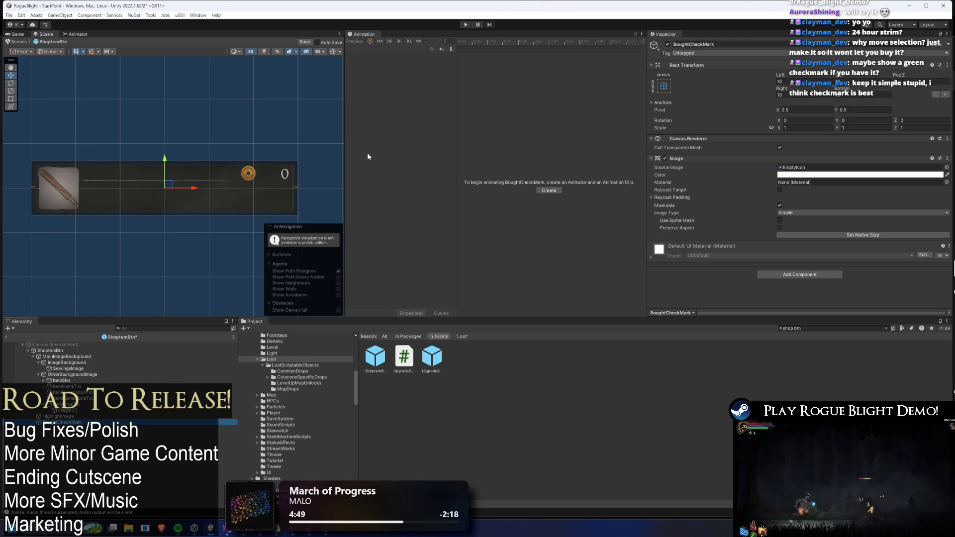
# Set BoughtCheckMark's Source Image to the CheckMarkImage sprite
pyautogui.click(947, 167)
pyautogui.write('check')
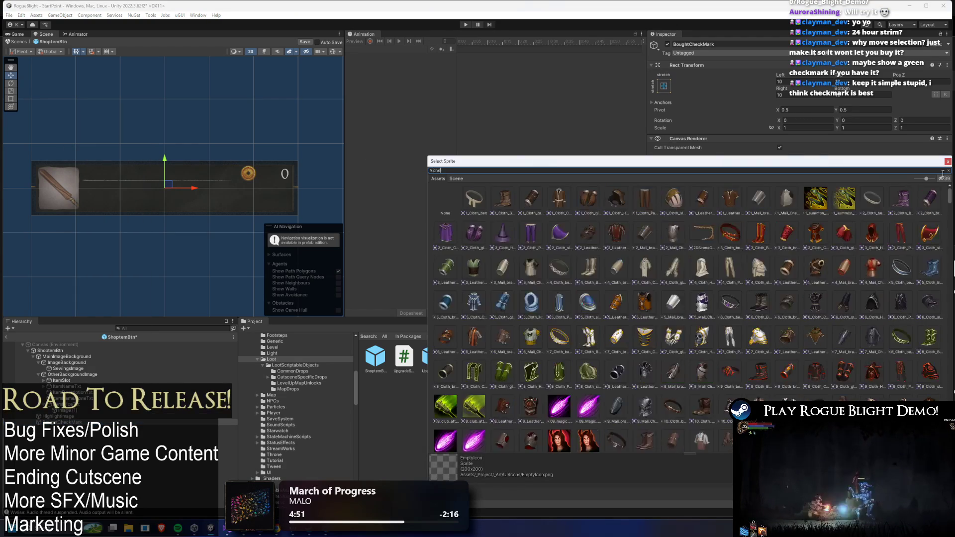
pyautogui.doubleClick(502, 199)
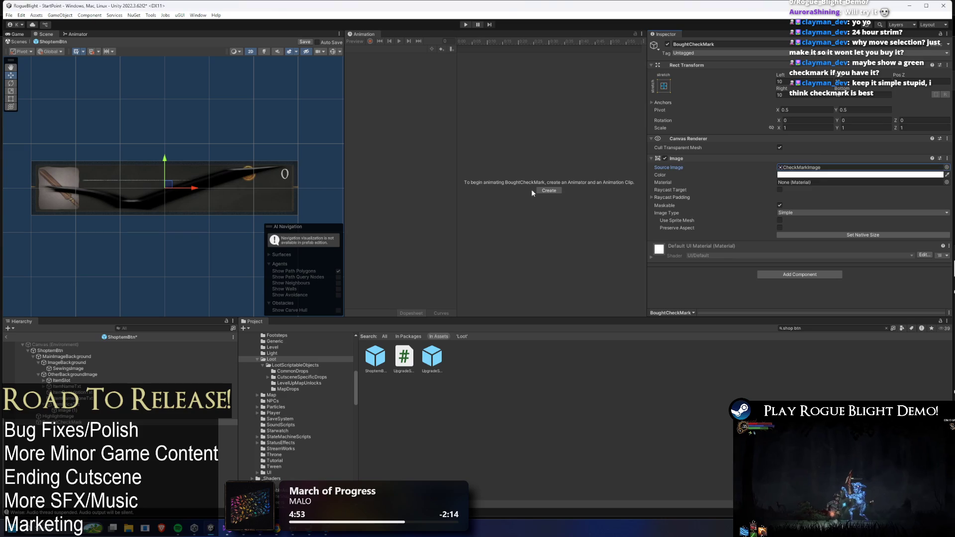
pyautogui.click(819, 168)
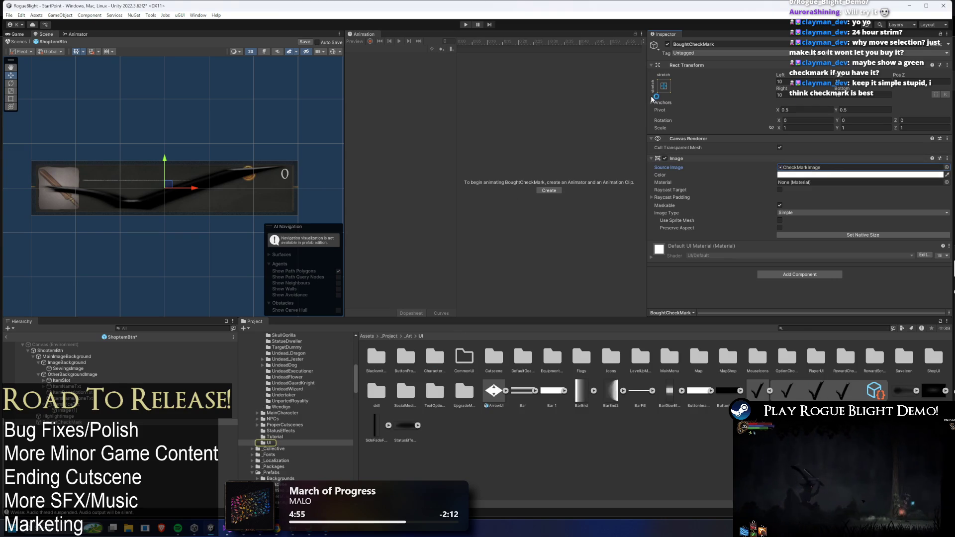
# Anchor the checkmark middle-center, set its width to 100, and tick Preserve Aspect
pyautogui.click(664, 85)
pyautogui.click(706, 160)
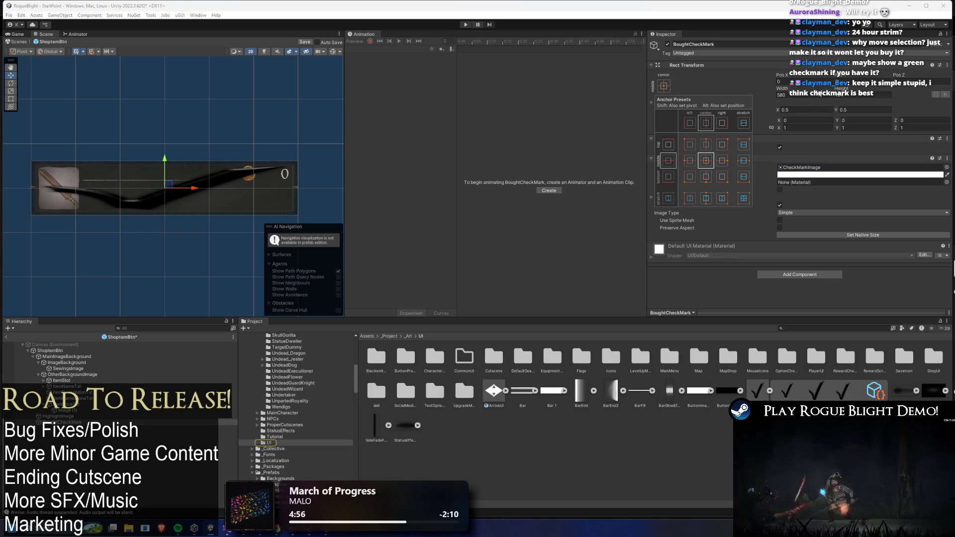
pyautogui.doubleClick(819, 94)
pyautogui.write('100')
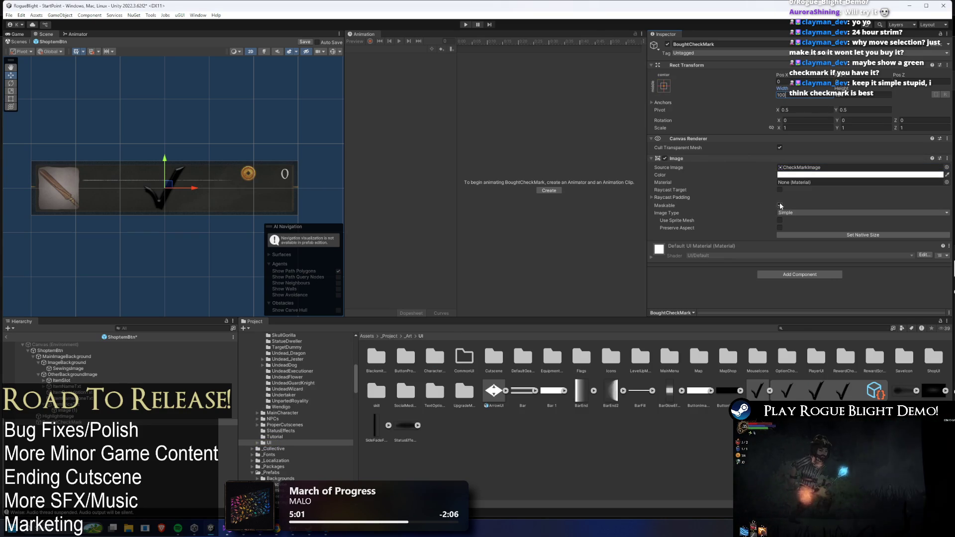
pyautogui.click(780, 227)
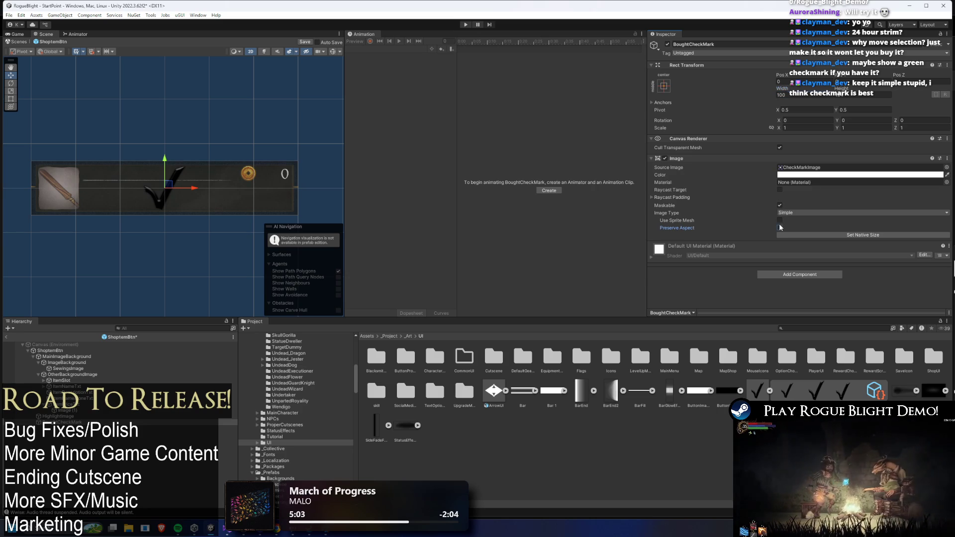
# Move the checkmark left onto the item icon and tint it bright green
pyautogui.moveTo(192, 189)
pyautogui.mouseDown()
pyautogui.moveTo(81, 188)
pyautogui.moveTo(99, 199)
pyautogui.moveTo(137, 195)
pyautogui.mouseUp()
pyautogui.click(859, 174)
pyautogui.moveTo(860, 216); pyautogui.dragTo(874, 214)
pyautogui.click(833, 204)
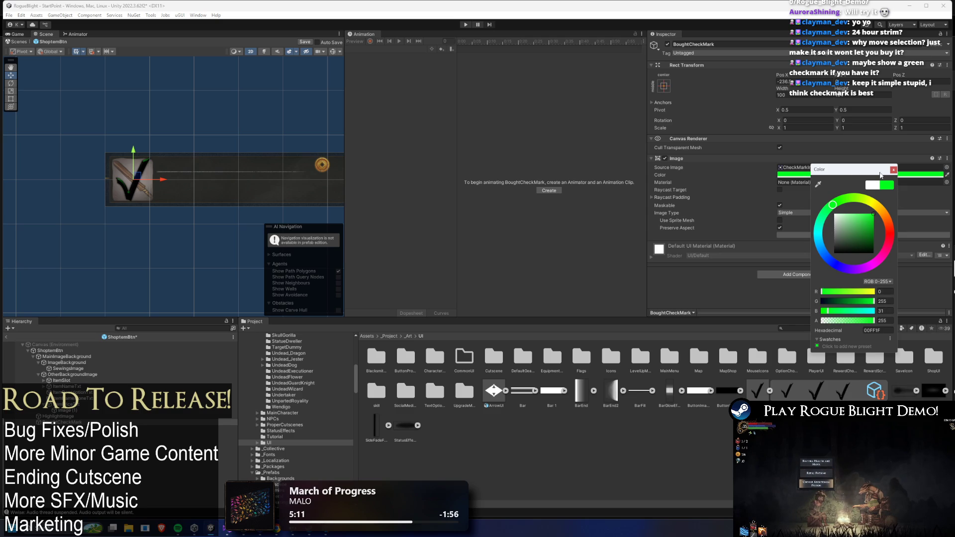
pyautogui.click(804, 170)
# Locate the checkmark sprite in the Project and view the white checkmark file's import settings
pyautogui.click(805, 167)
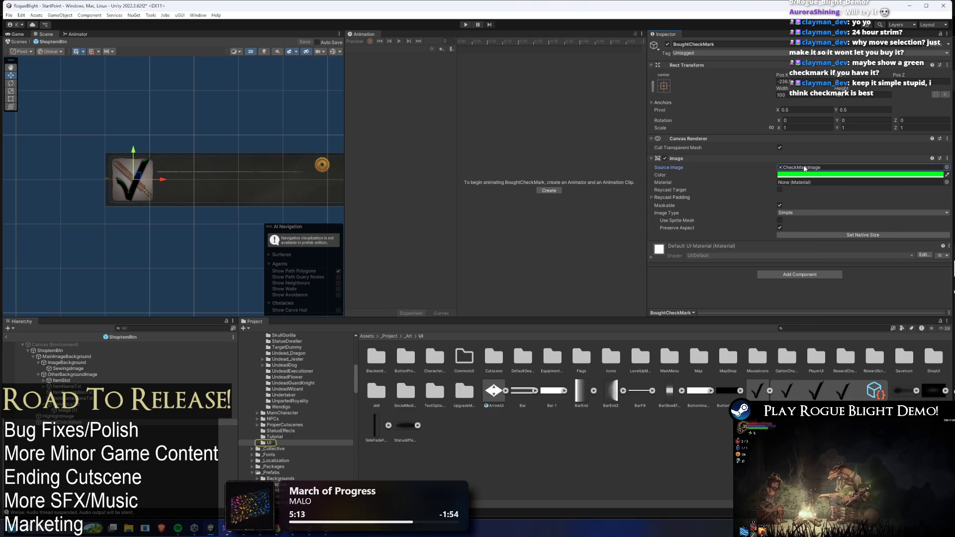
pyautogui.click(789, 393)
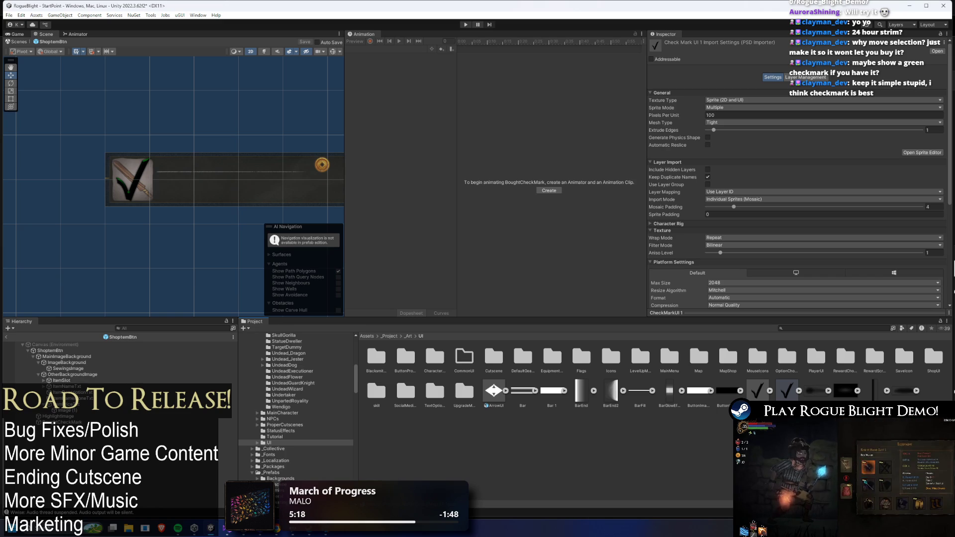
pyautogui.click(787, 391)
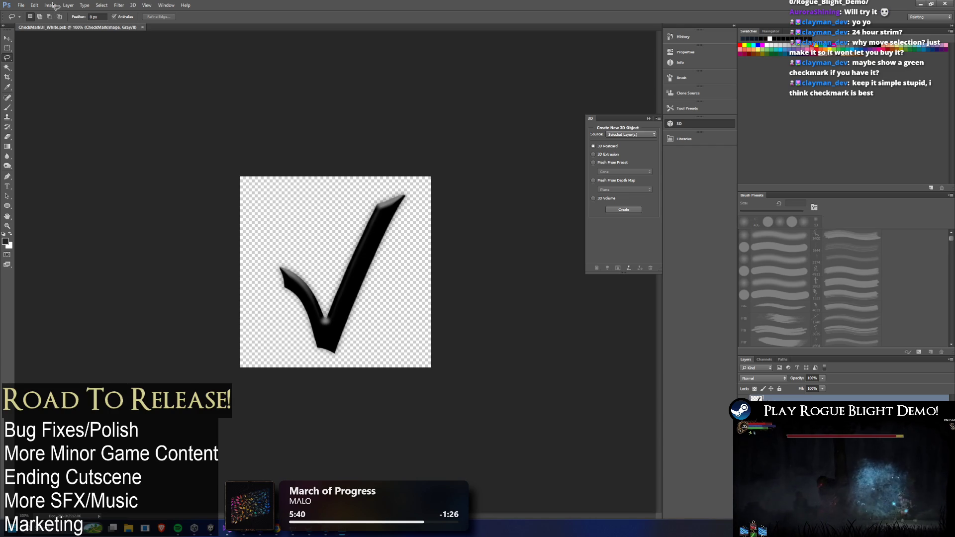
# Invert the checkmark to white via Image > Adjustments > Invert, save, and minimize Photoshop
pyautogui.click(58, 5)
pyautogui.moveTo(62, 23)
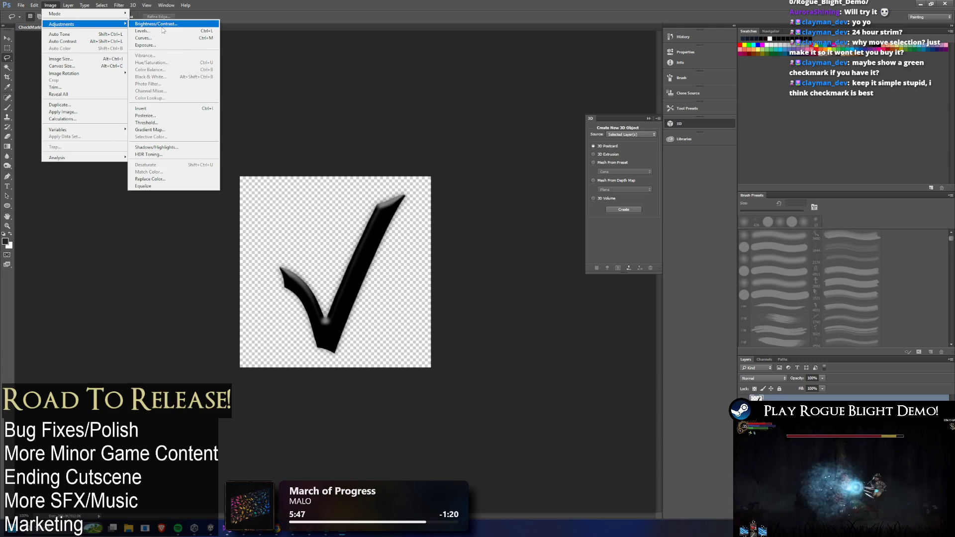
pyautogui.moveTo(119, 5)
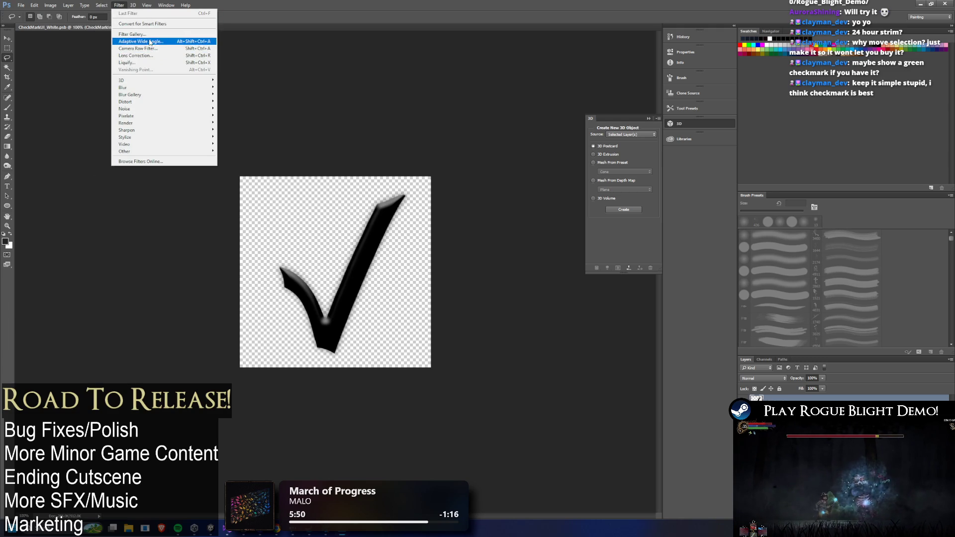
pyautogui.moveTo(50, 6)
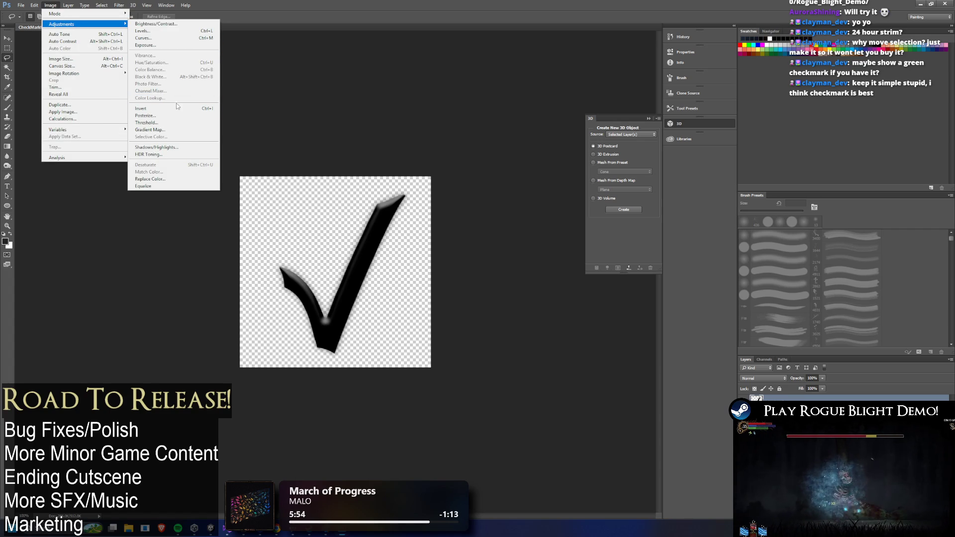
pyautogui.click(179, 108)
pyautogui.hotkey('ctrl', 's')
pyautogui.click(921, 5)
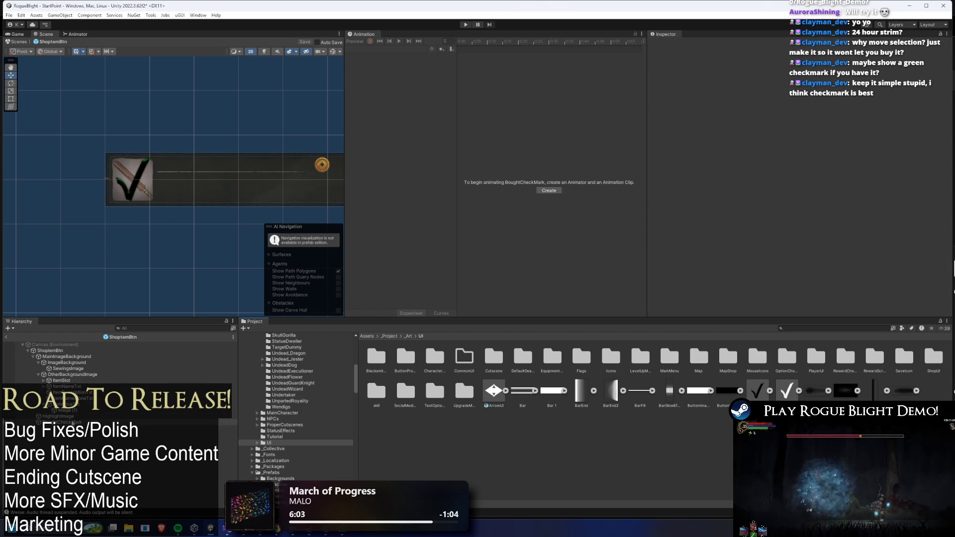
# Assign the white checkmark sprite to BoughtCheckMark and adjust its tint colour
pyautogui.click(74, 423)
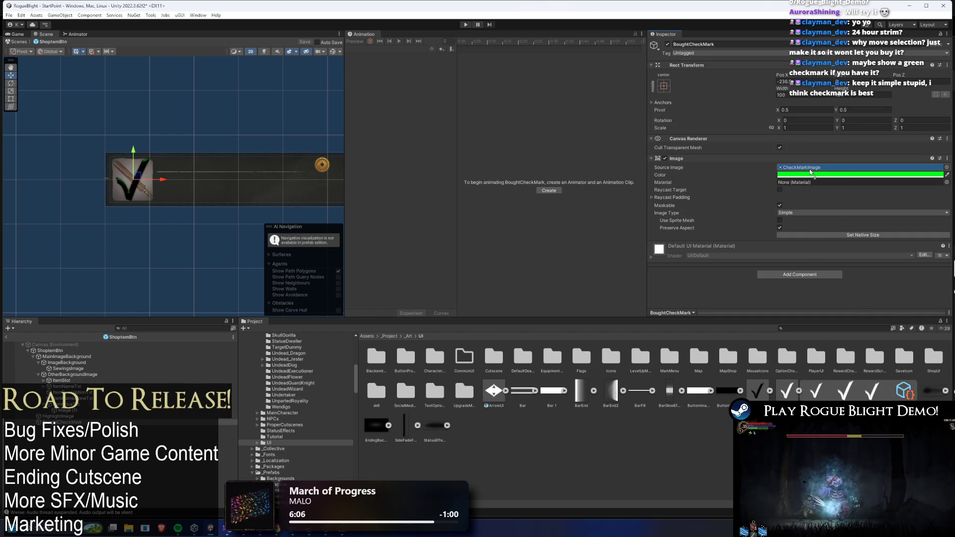
pyautogui.moveTo(809, 171); pyautogui.dragTo(809, 169)
pyautogui.click(826, 175)
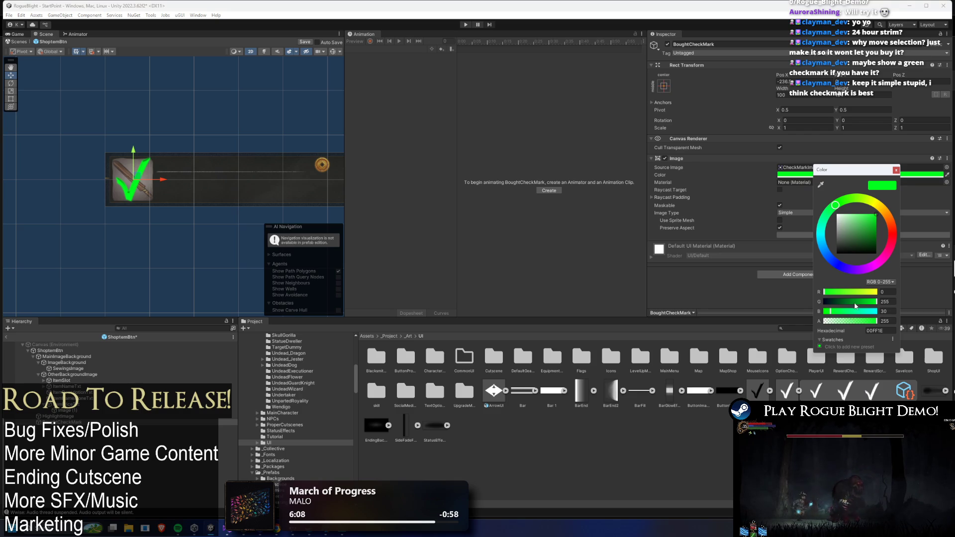
pyautogui.moveTo(854, 238)
pyautogui.mouseDown()
pyautogui.moveTo(819, 234)
pyautogui.moveTo(837, 216)
pyautogui.moveTo(847, 249)
pyautogui.moveTo(886, 233)
pyautogui.mouseUp()
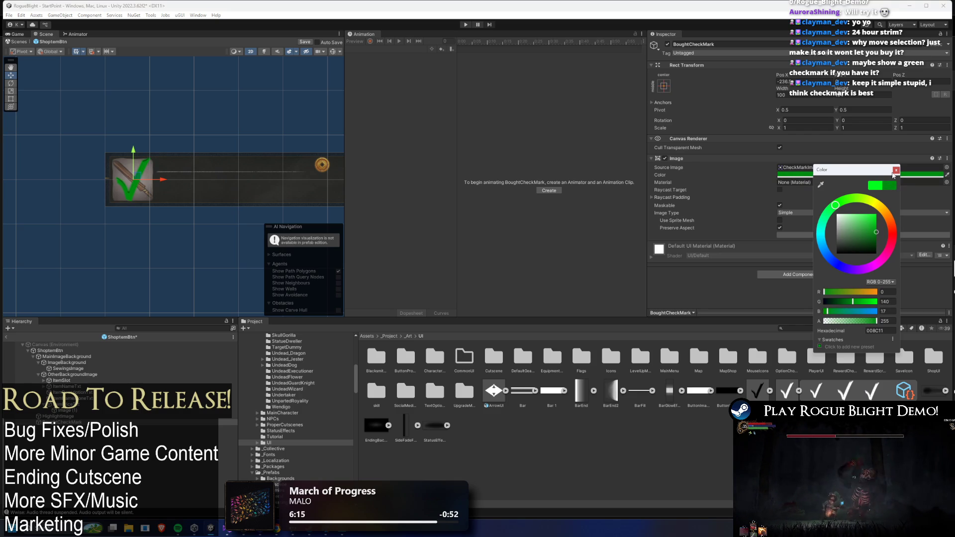
# Set BoughtCheckMark's width to 90
pyautogui.scroll(8, 128, 177)
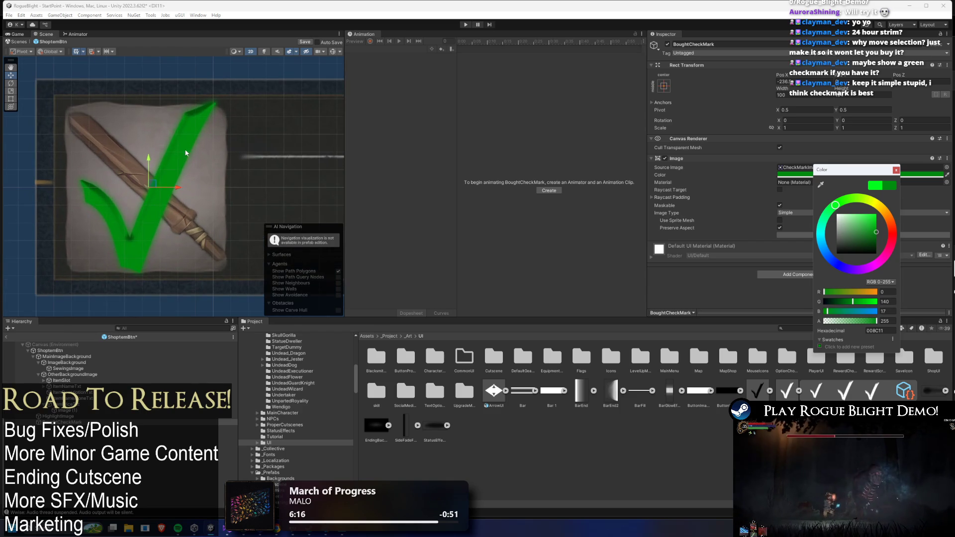
pyautogui.click(817, 97)
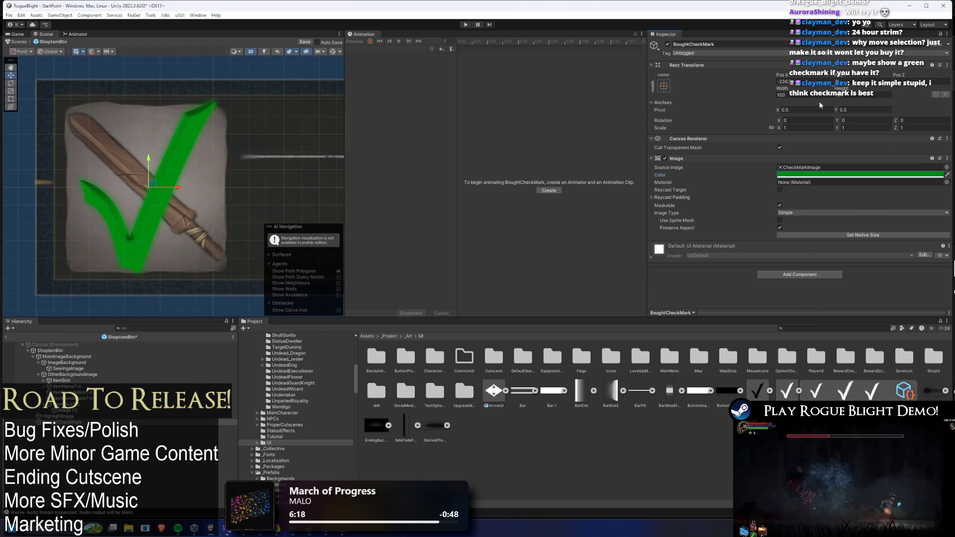
pyautogui.write('90')
pyautogui.press('Tab')
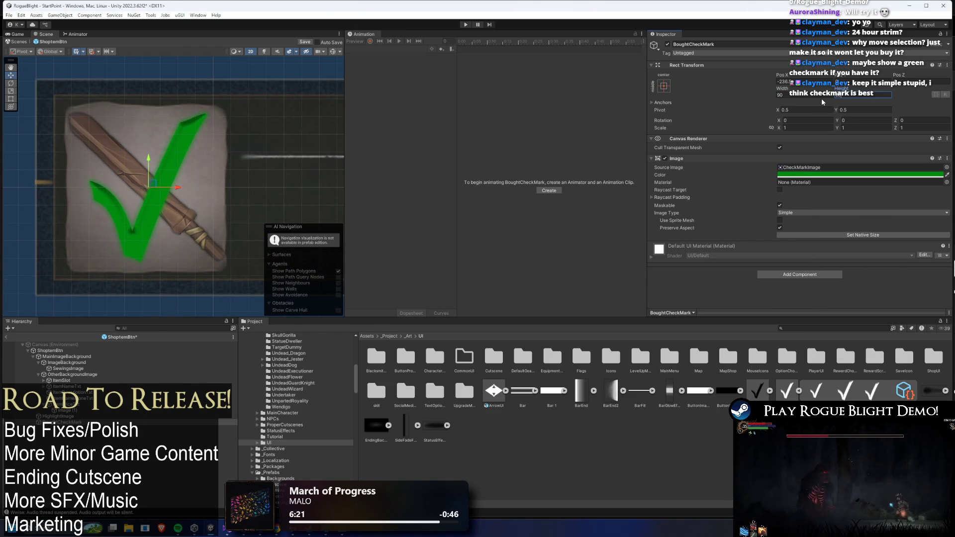
# Tint the checkmark dark green 00820F and start the game
pyautogui.click(861, 175)
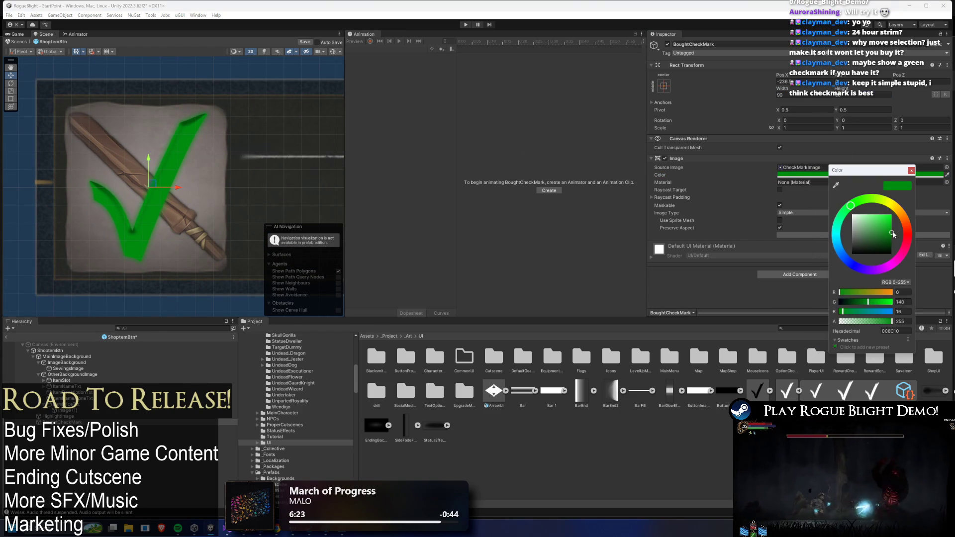
pyautogui.click(891, 239)
pyautogui.moveTo(896, 238)
pyautogui.mouseDown()
pyautogui.moveTo(855, 222)
pyautogui.moveTo(863, 219)
pyautogui.moveTo(868, 234)
pyautogui.moveTo(807, 220)
pyautogui.moveTo(796, 203)
pyautogui.moveTo(903, 236)
pyautogui.mouseUp()
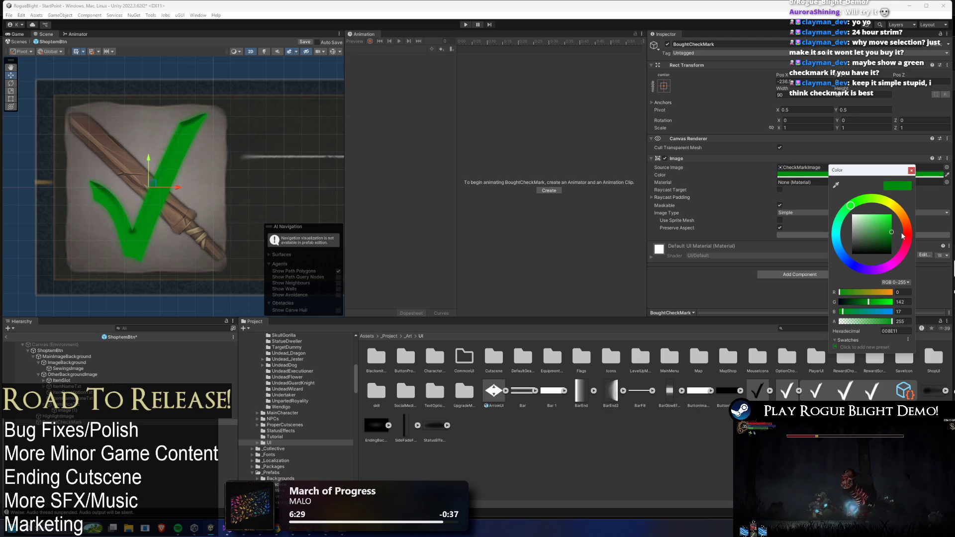
pyautogui.click(467, 25)
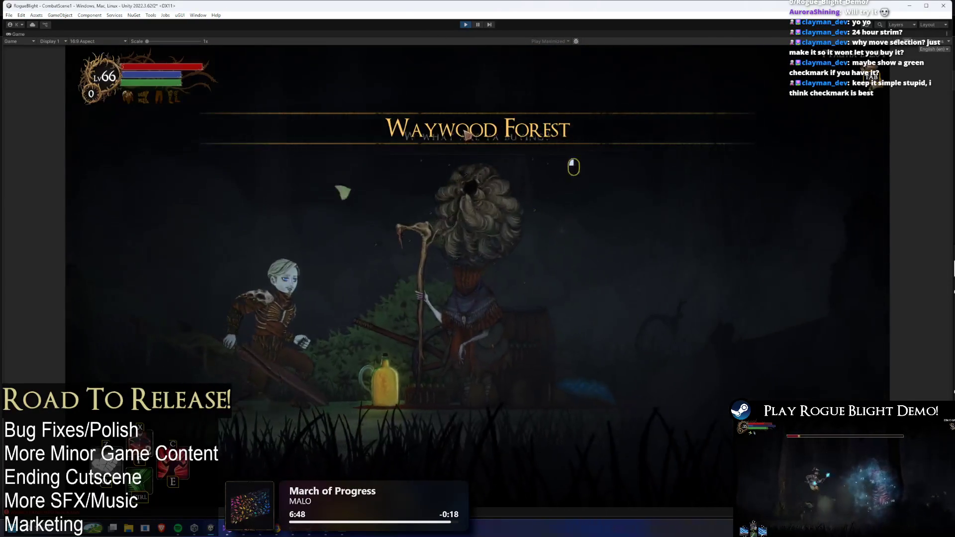
# Buy Poacher's Boots, Poacher's Mail and Earth Shield +1 in the in-game shop
pyautogui.click(483, 193)
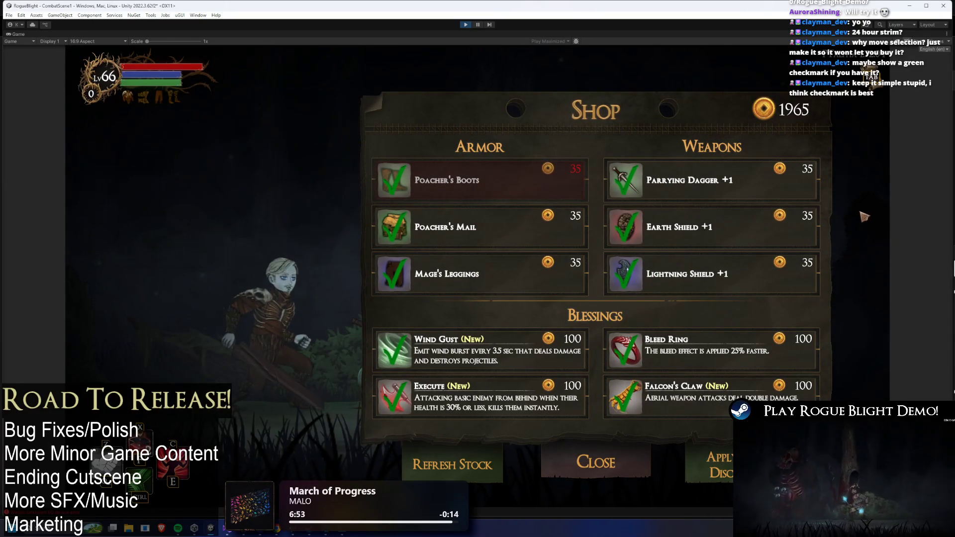
pyautogui.press('Left')
pyautogui.press('Return')
pyautogui.press('Right')
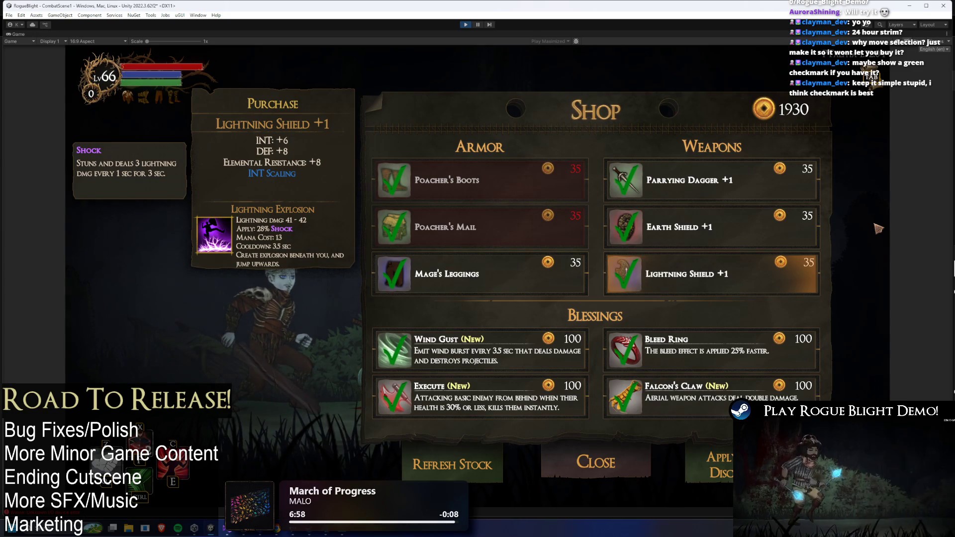
pyautogui.press('Up')
pyautogui.press('Return')
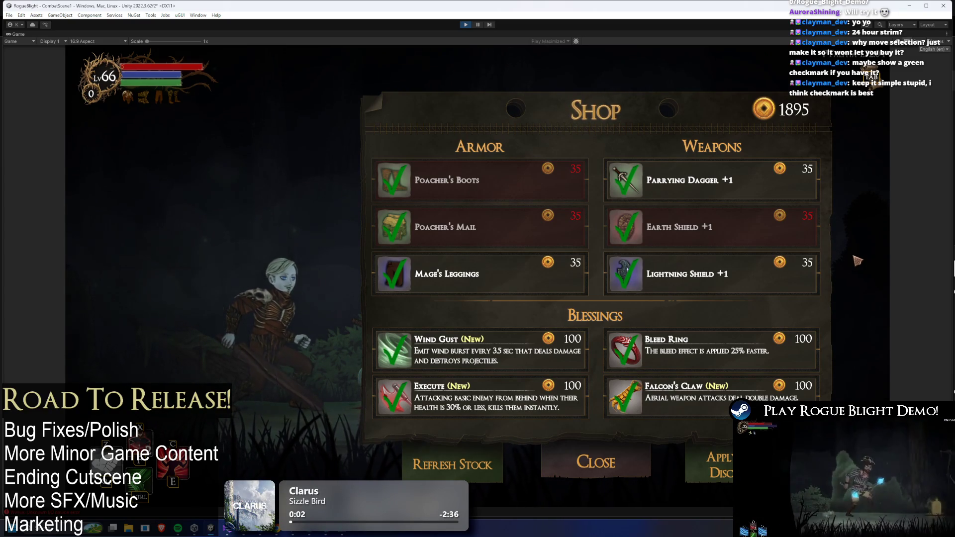
# Stop the running game and return to the editor layout
pyautogui.moveTo(689, 262)
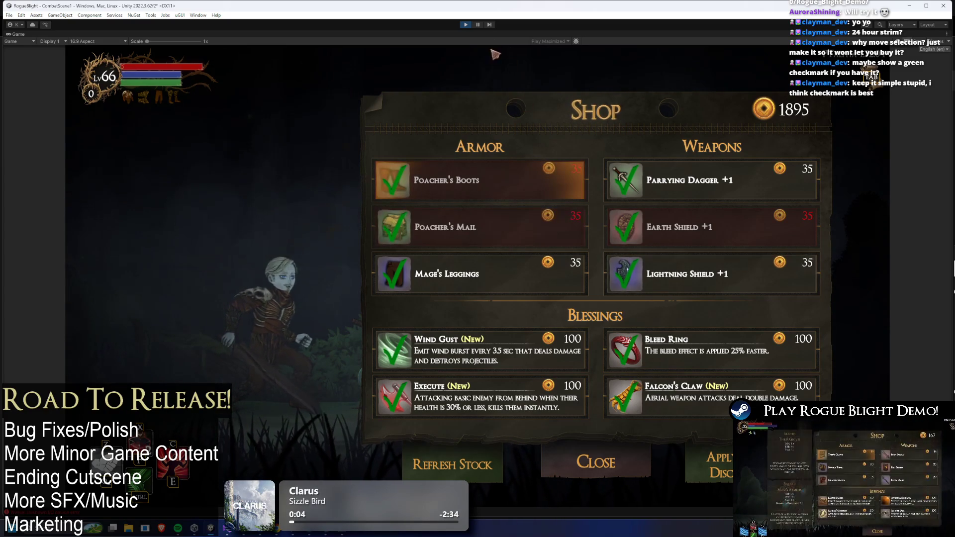
pyautogui.click(465, 25)
pyautogui.hotkey('ctrl', 'p')
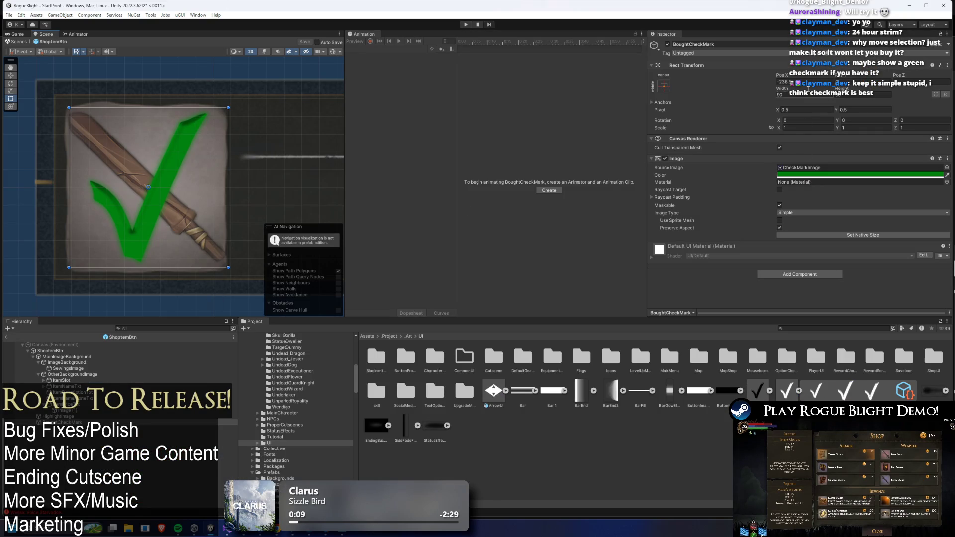
# Set the checkmark width to 80 and change its tint to black
pyautogui.write('80')
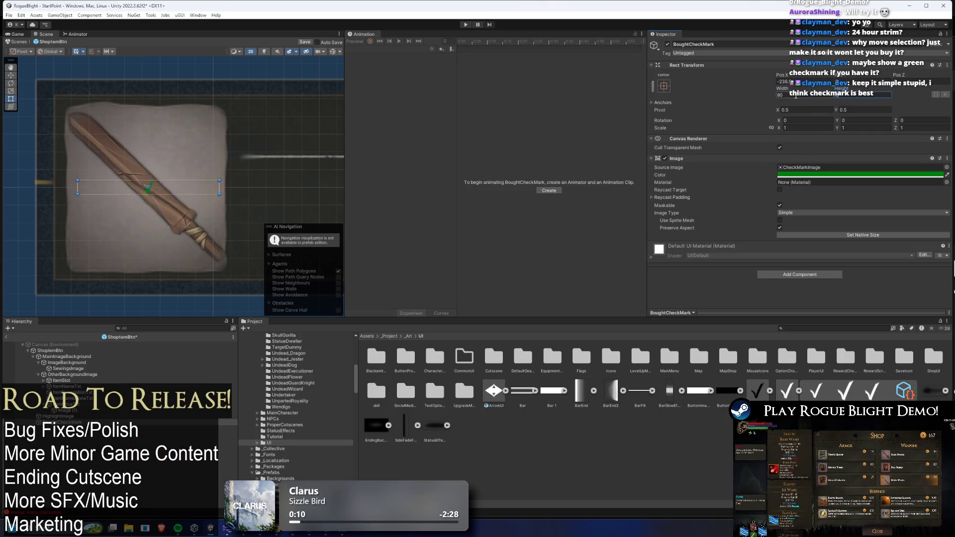
pyautogui.click(841, 174)
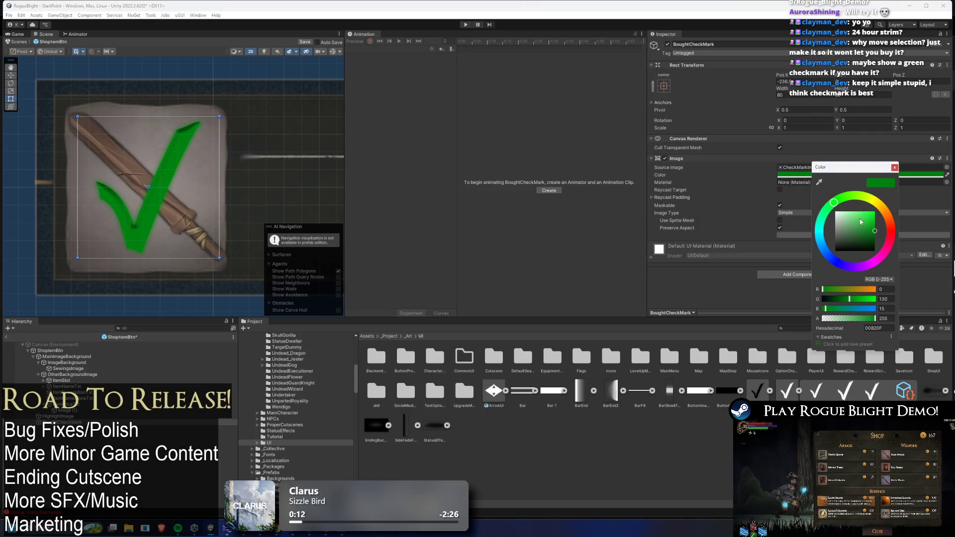
pyautogui.moveTo(870, 232); pyautogui.dragTo(895, 261)
pyautogui.hotkey('ctrl', 'z')
pyautogui.hotkey('ctrl', 'y')
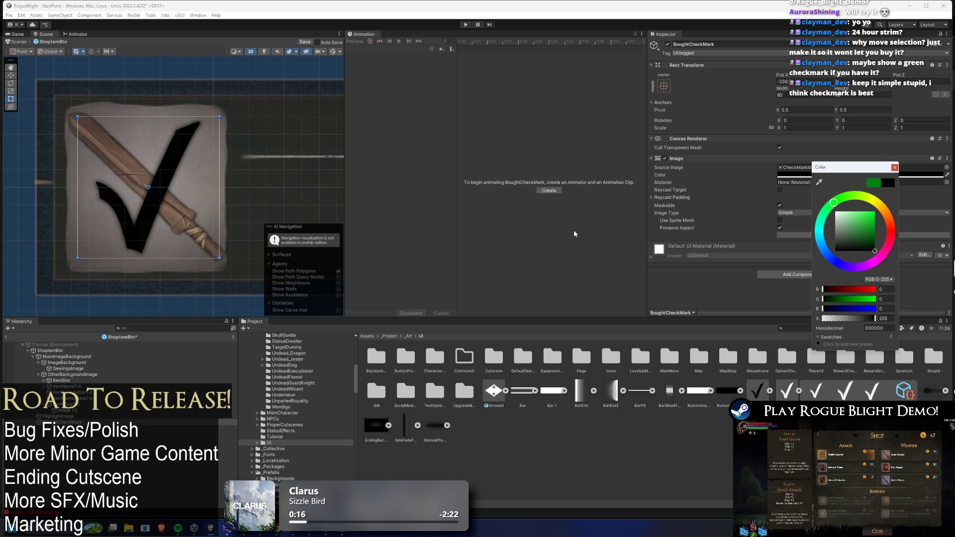
pyautogui.scroll(-3, 217, 111)
pyautogui.scroll(-1, 216, 112)
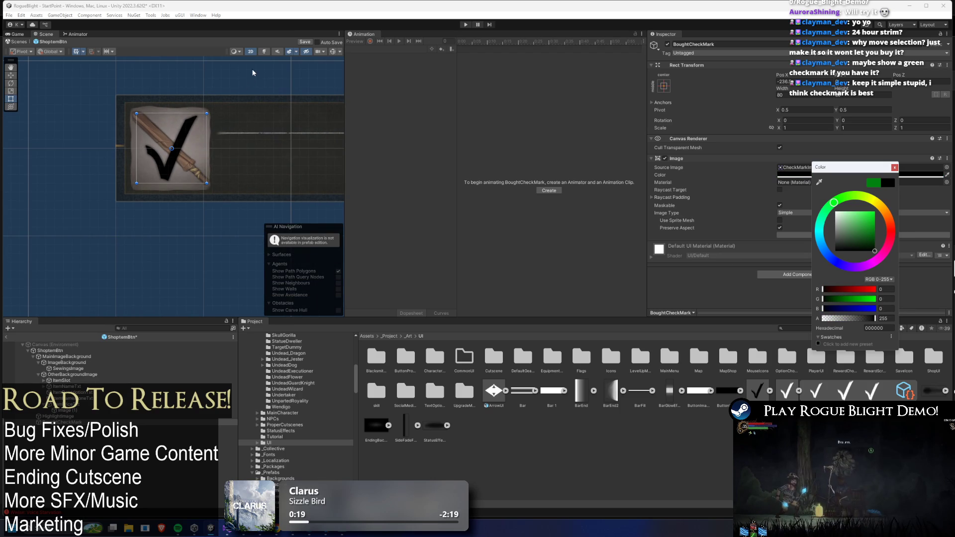
pyautogui.press('Escape')
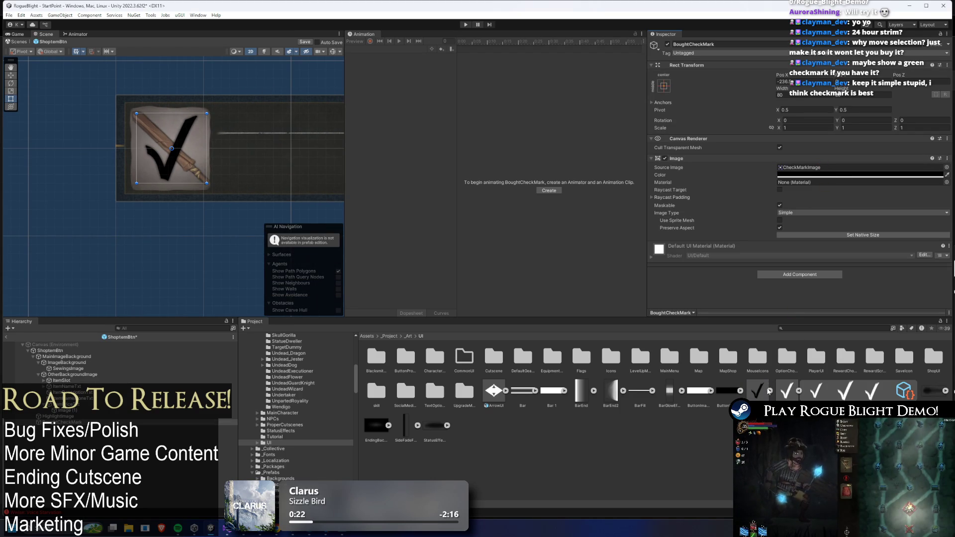
# Set the checkmark tint to pure white FFFFFF
pyautogui.click(824, 175)
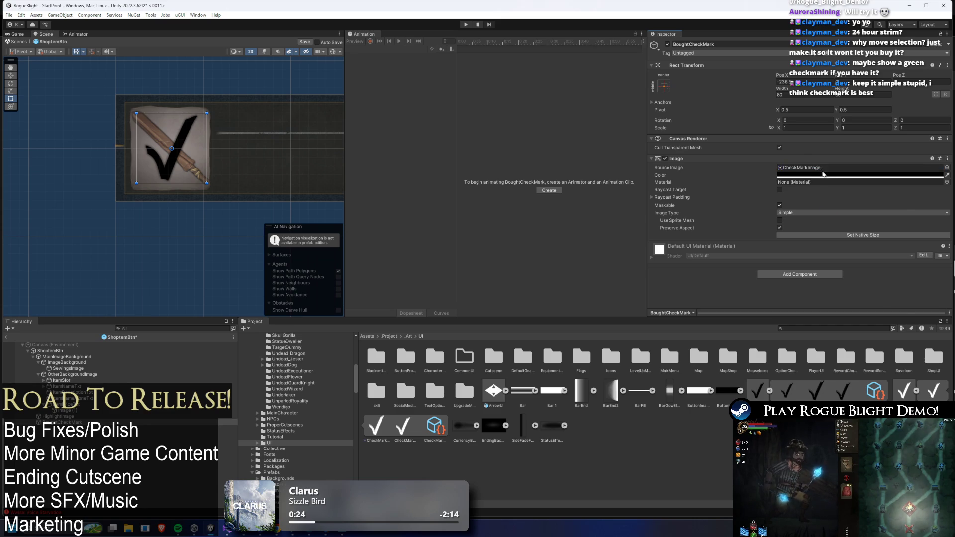
pyautogui.click(847, 213)
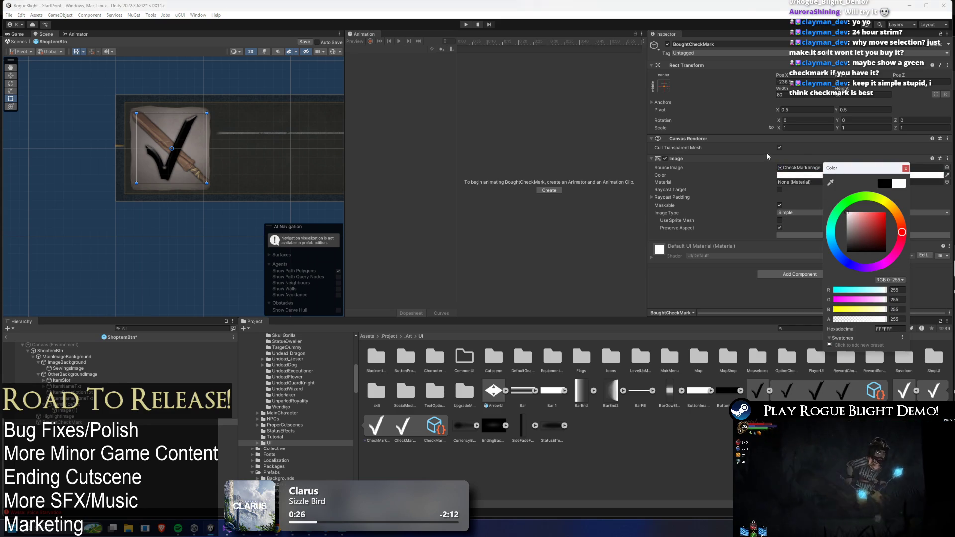
pyautogui.press('Escape')
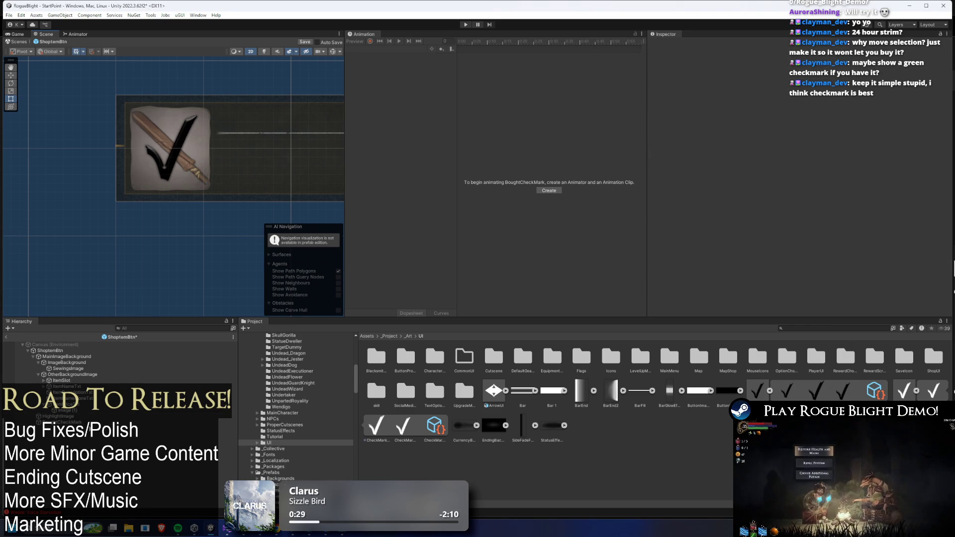
# Inspect the button's coin icon and price text, select BoughtCheckMark, and save the prefab
pyautogui.click(65, 410)
pyautogui.scroll(-1, 229, 155)
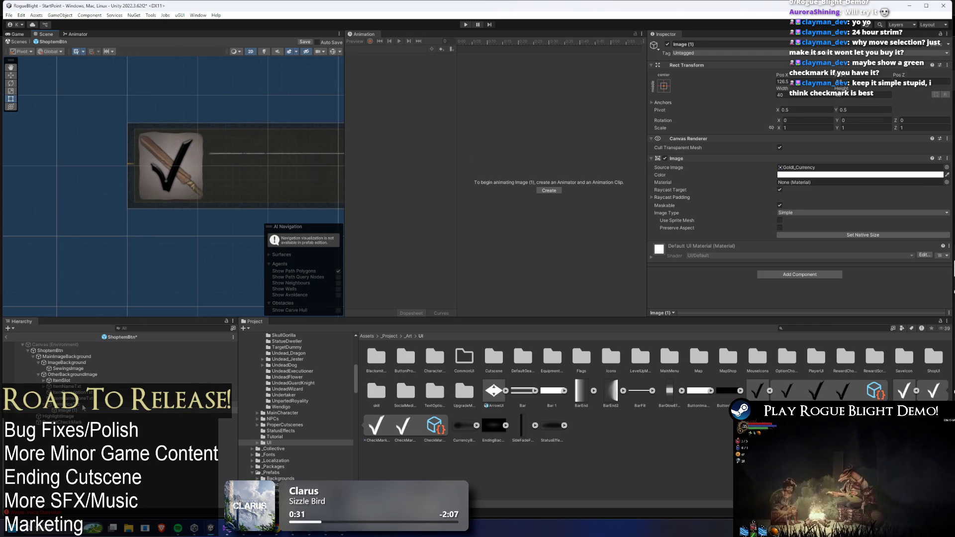
pyautogui.click(67, 405)
pyautogui.click(65, 422)
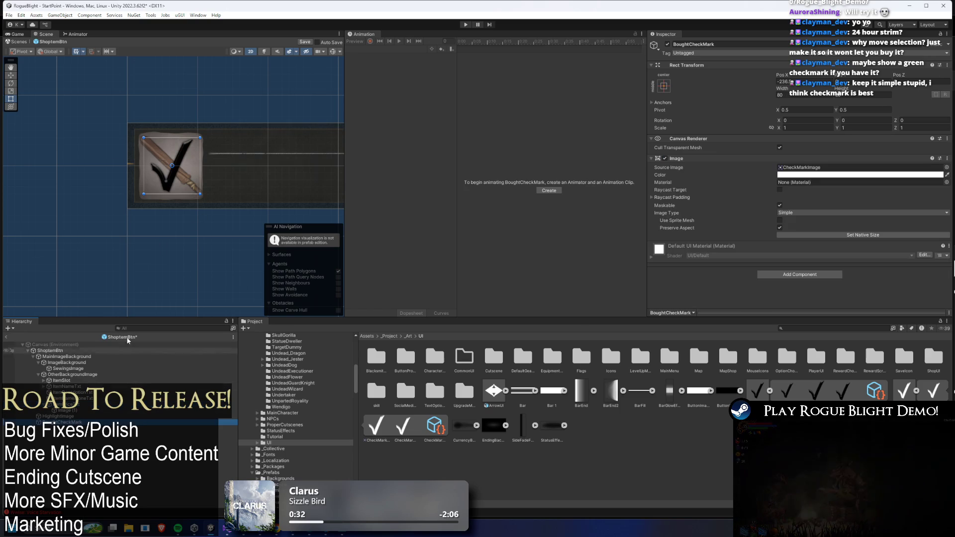
pyautogui.scroll(3, 184, 140)
pyautogui.scroll(1, 183, 141)
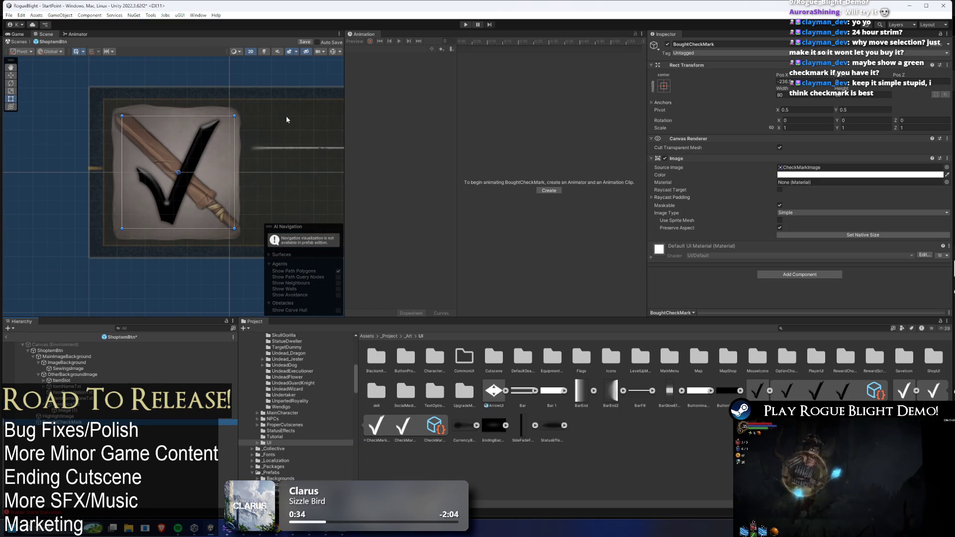
pyautogui.hotkey('ctrl', 's')
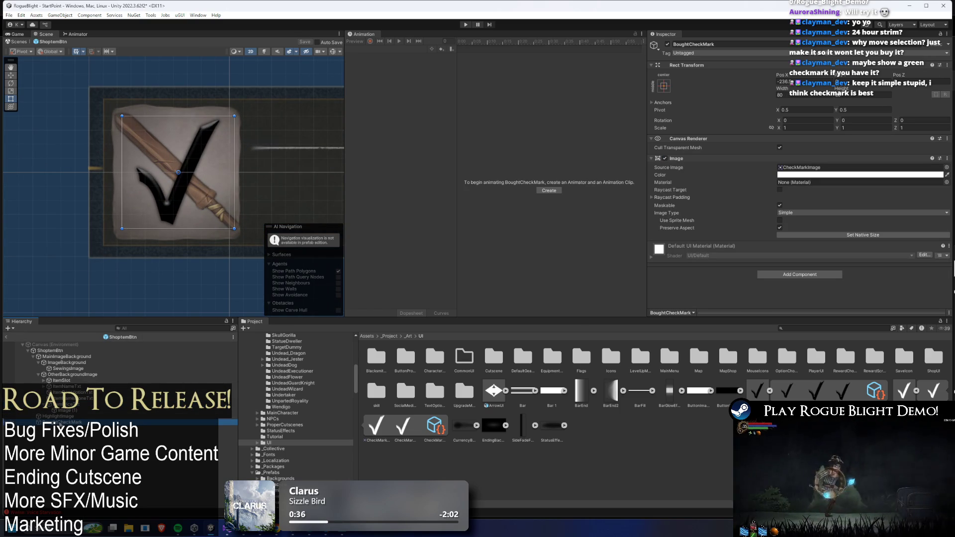
# Try moving BoughtCheckMark under MainImageBackground, undo it, save again, and enter Play mode
pyautogui.moveTo(64, 422); pyautogui.dragTo(76, 363)
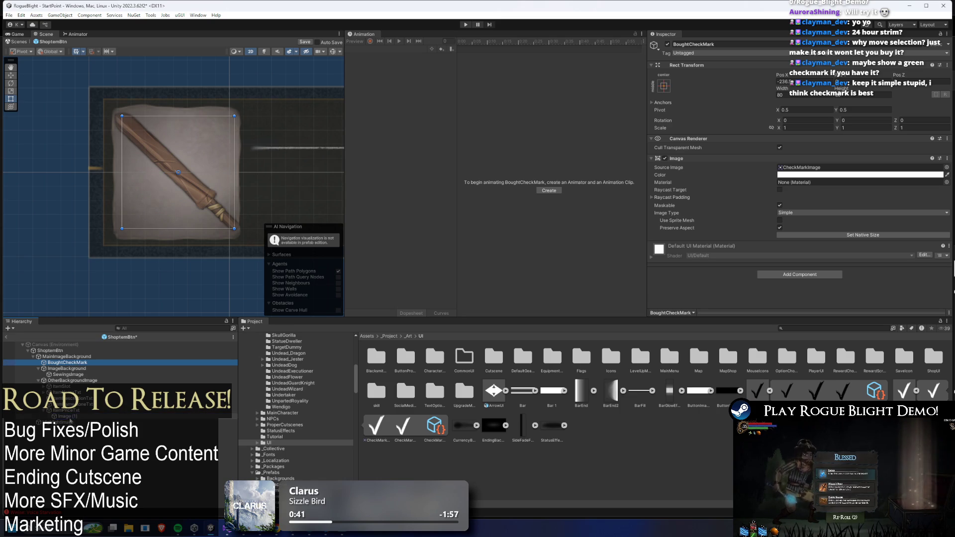
pyautogui.hotkey('ctrl', 'z')
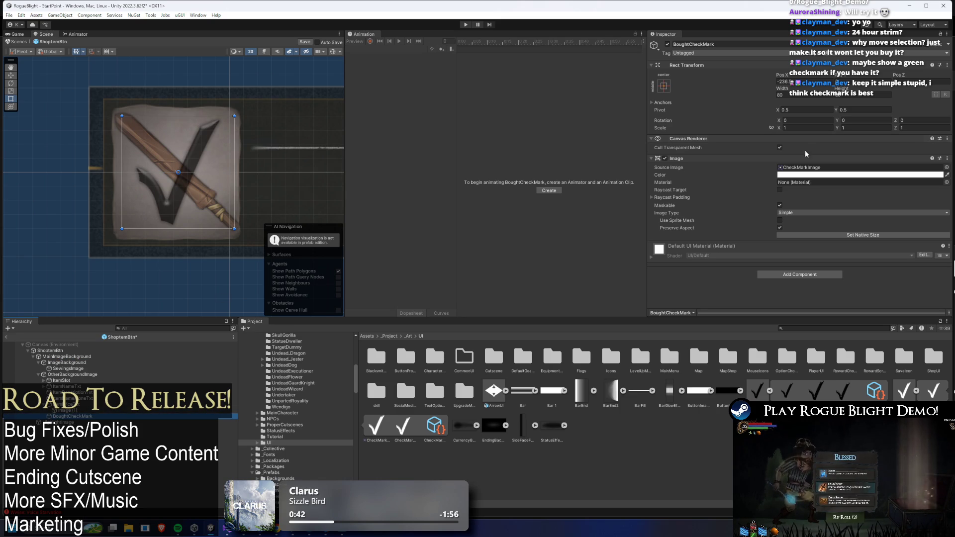
pyautogui.hotkey('ctrl', 's')
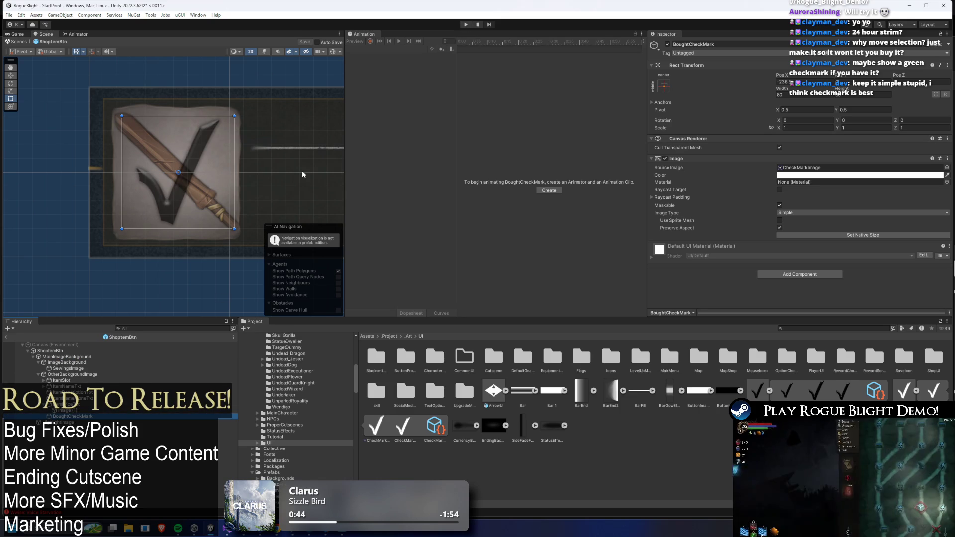
pyautogui.click(466, 25)
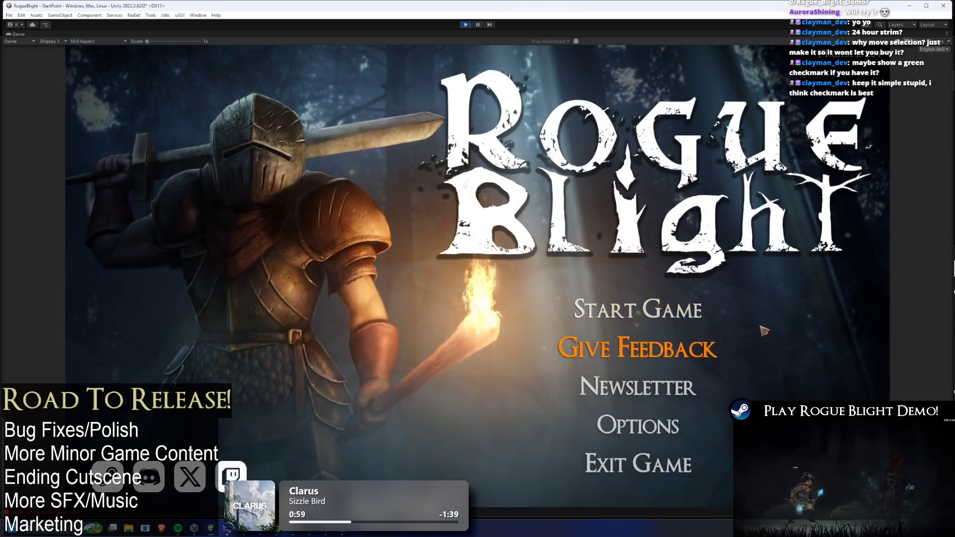
# Start a new game, open the shop with E, buy Knight's Gloves and Mage's Armlets, then stop
pyautogui.click(639, 307)
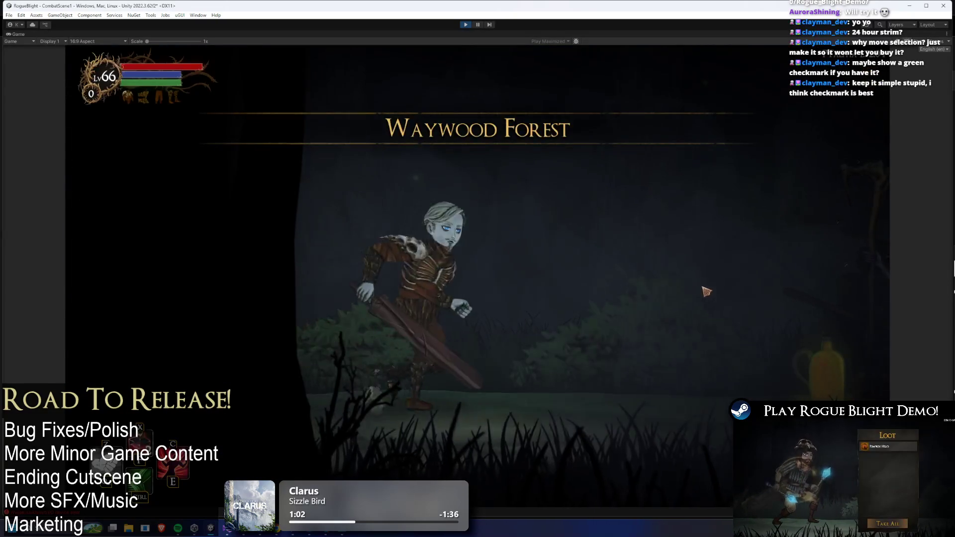
pyautogui.press('e')
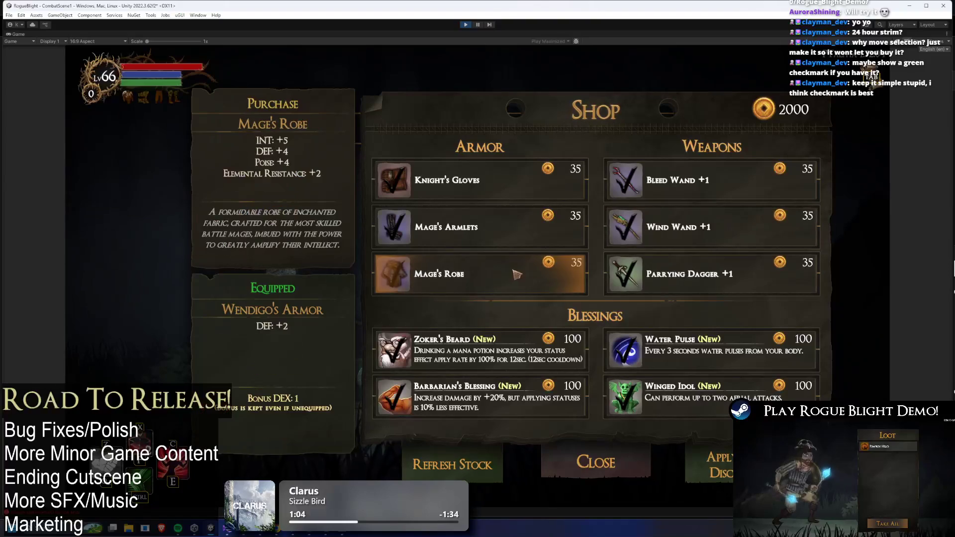
pyautogui.click(525, 179)
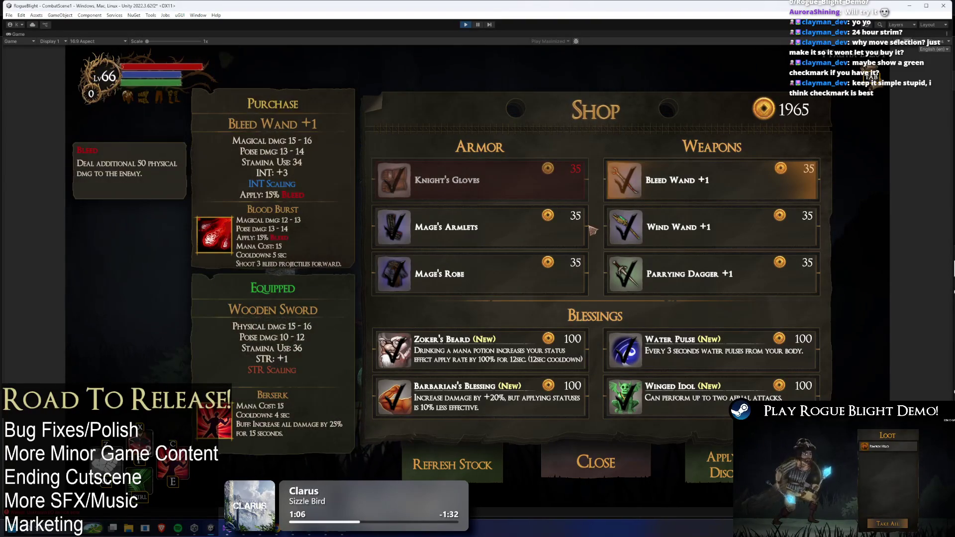
pyautogui.click(507, 243)
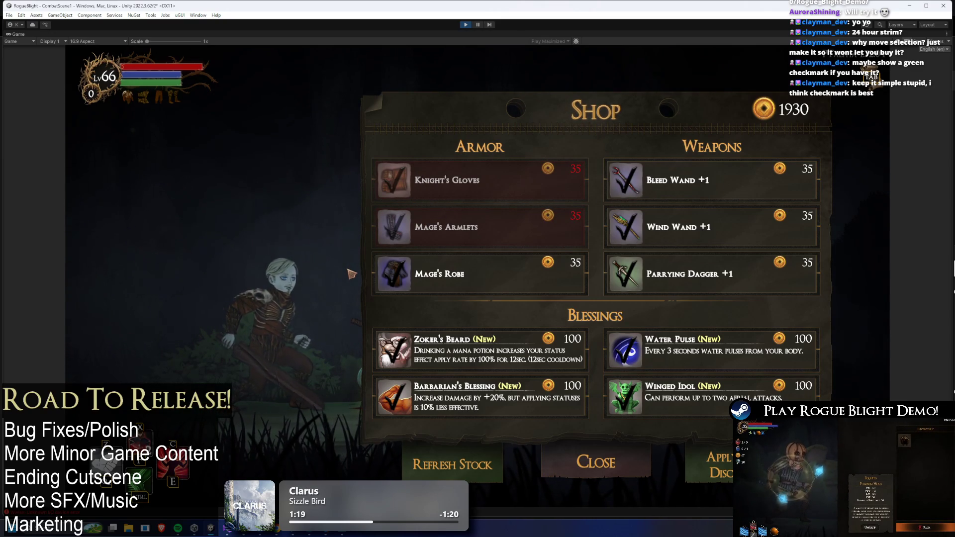
pyautogui.click(466, 26)
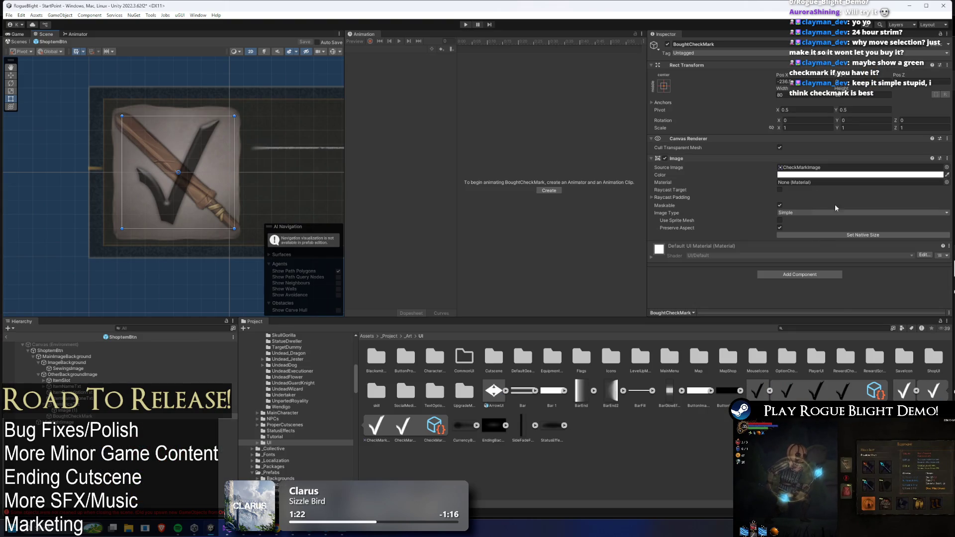
pyautogui.click(820, 276)
pyautogui.write('canvas')
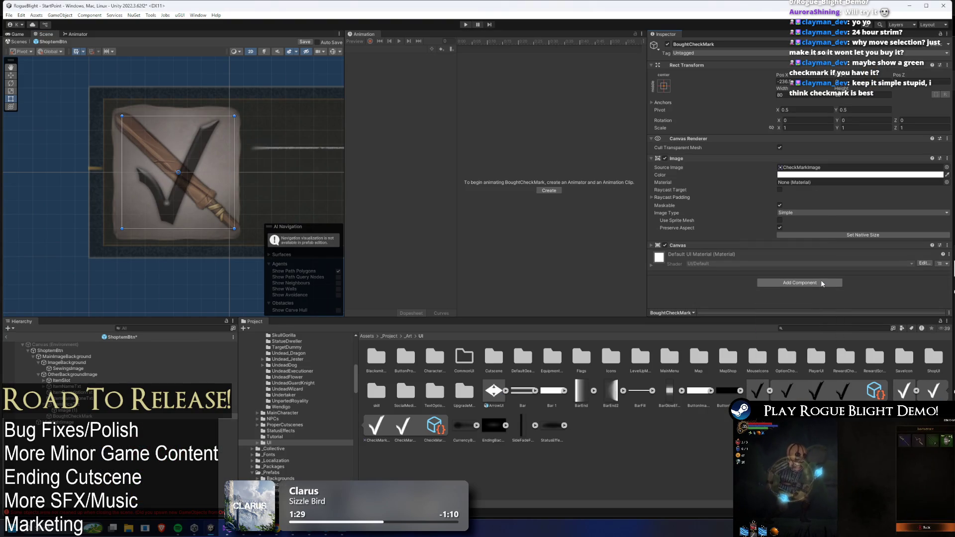
pyautogui.press('Return')
pyautogui.click(786, 254)
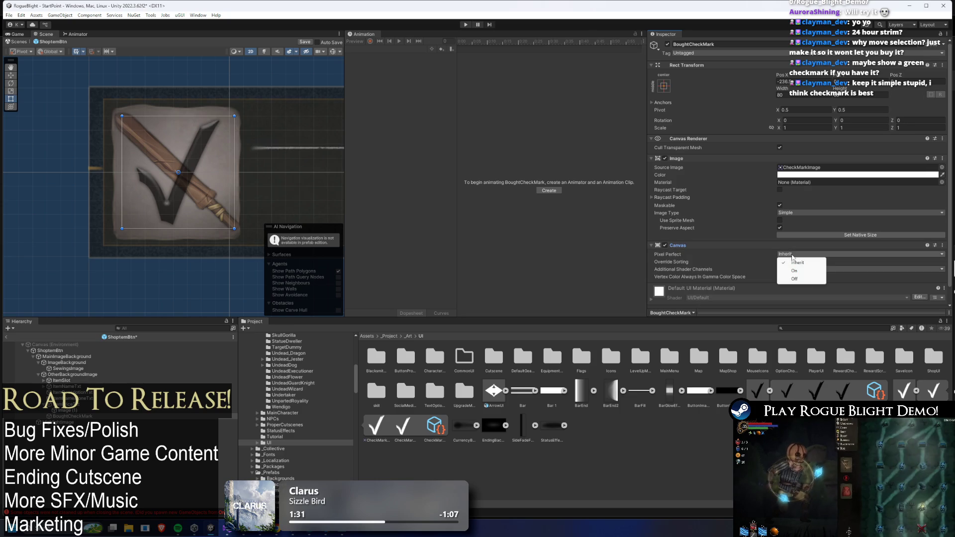
pyautogui.click(743, 265)
pyautogui.click(780, 263)
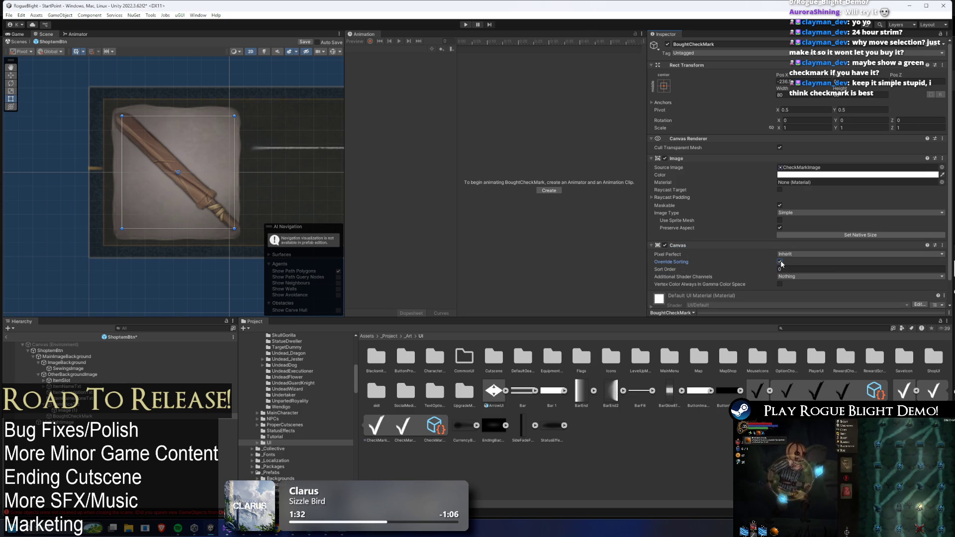
pyautogui.click(780, 269)
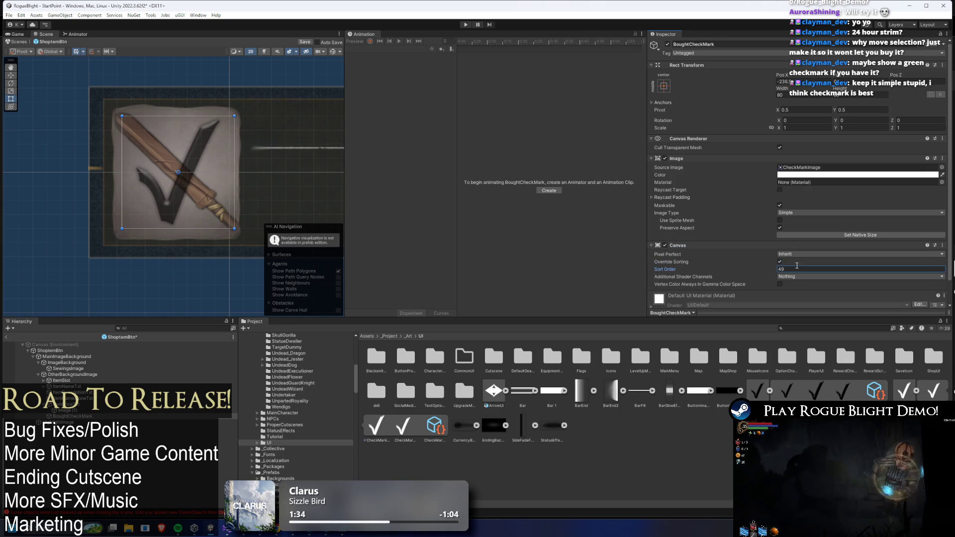
pyautogui.click(780, 262)
pyautogui.scroll(-1, 786, 289)
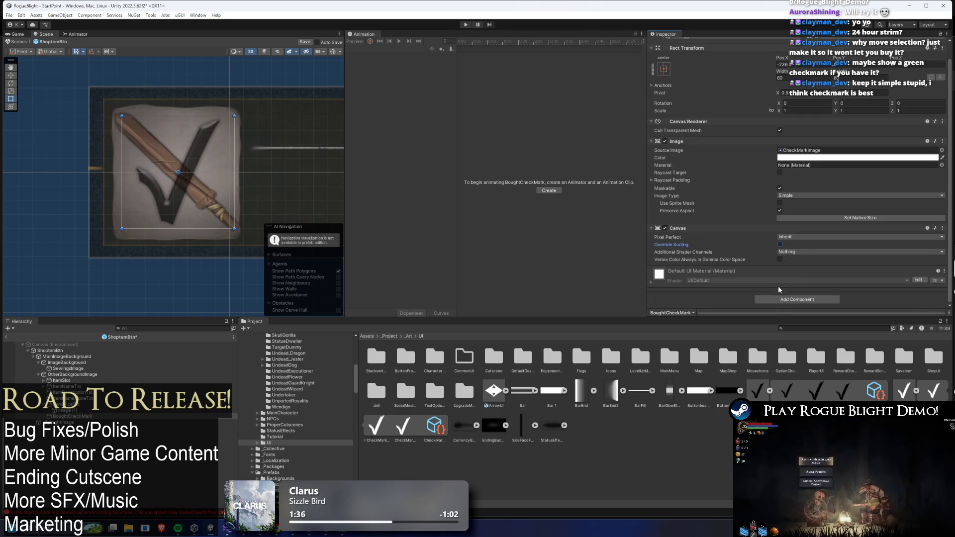
pyautogui.click(784, 300)
pyautogui.press('Down')
pyautogui.press('Return')
pyautogui.click(774, 280)
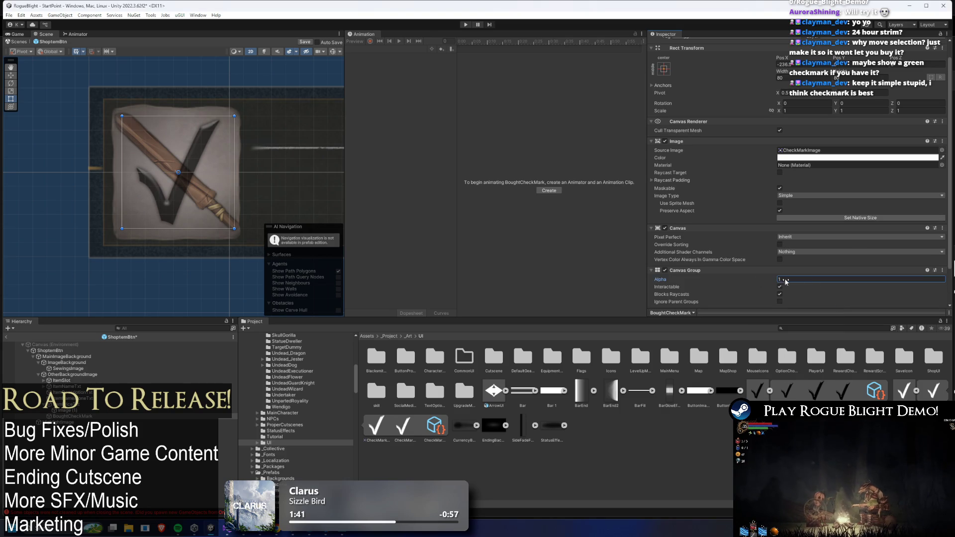
pyautogui.rightClick(706, 271)
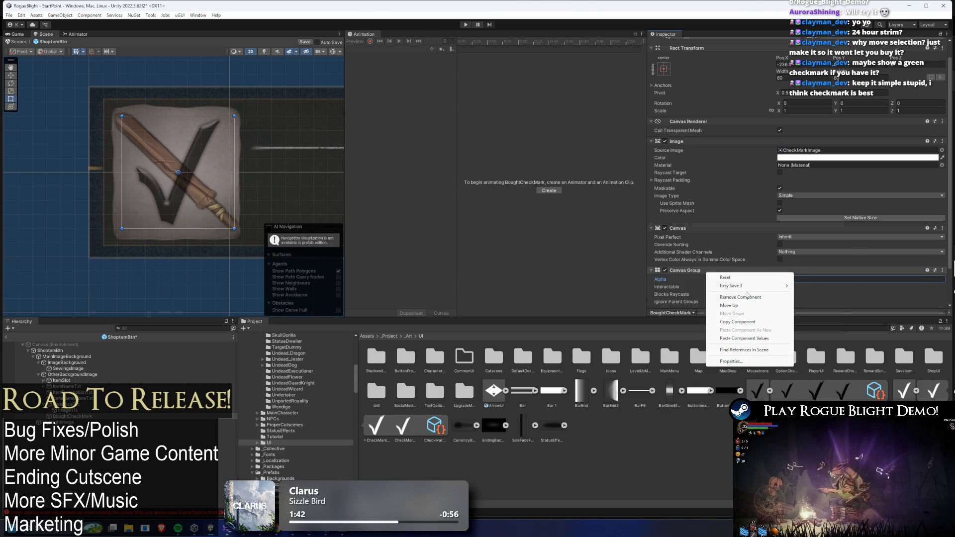
pyautogui.click(761, 297)
pyautogui.click(791, 237)
pyautogui.click(791, 246)
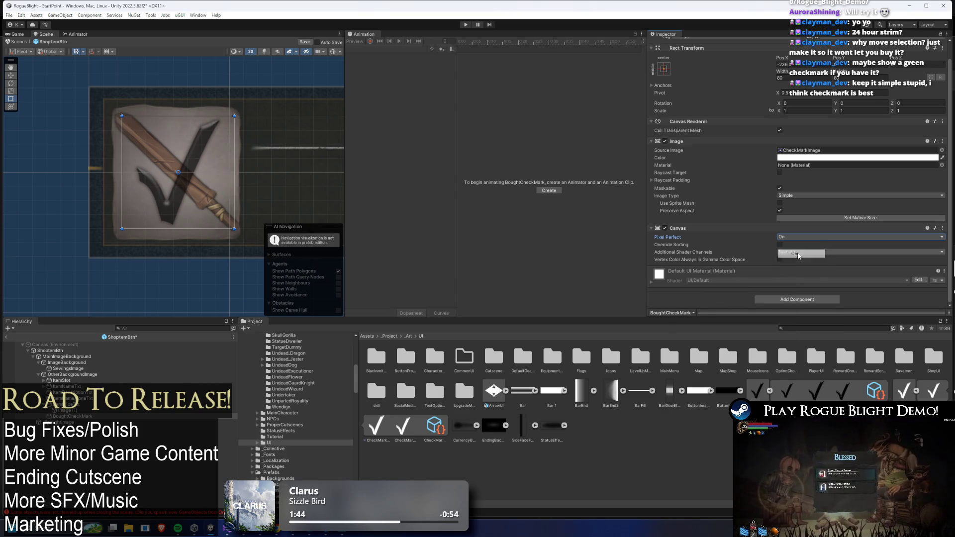
pyautogui.click(769, 244)
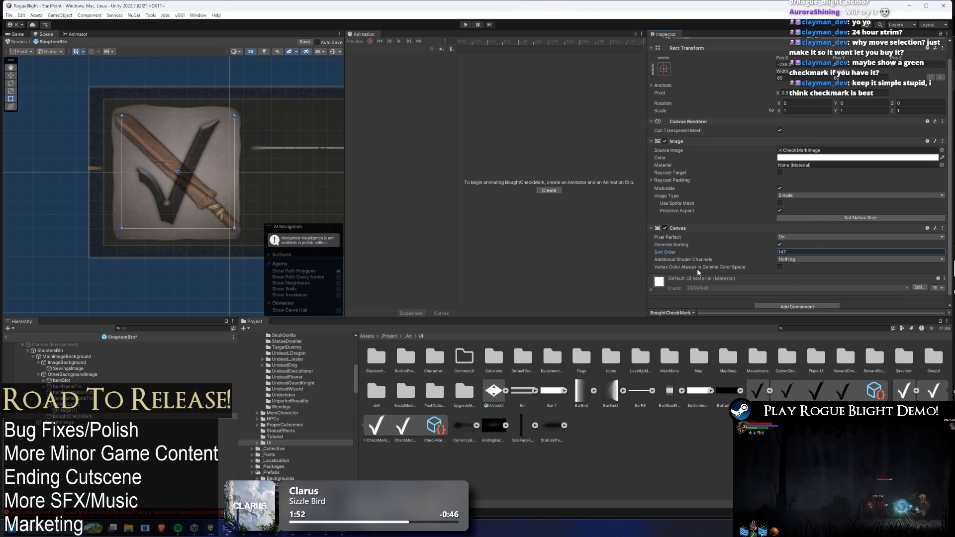
pyautogui.rightClick(686, 229)
pyautogui.click(721, 249)
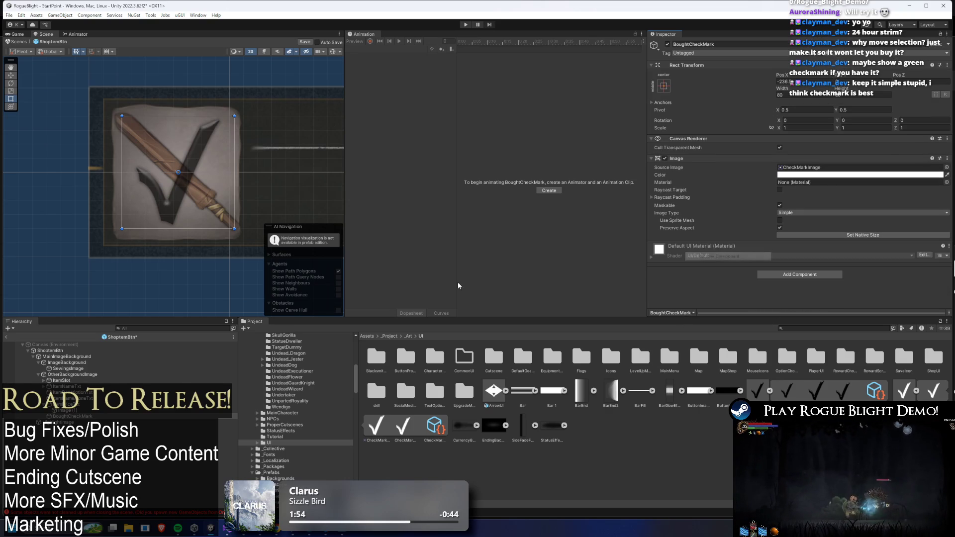
# Inspect the settings of the OtherBackgroundImage and MainImageBackground layers
pyautogui.click(40, 375)
pyautogui.click(70, 375)
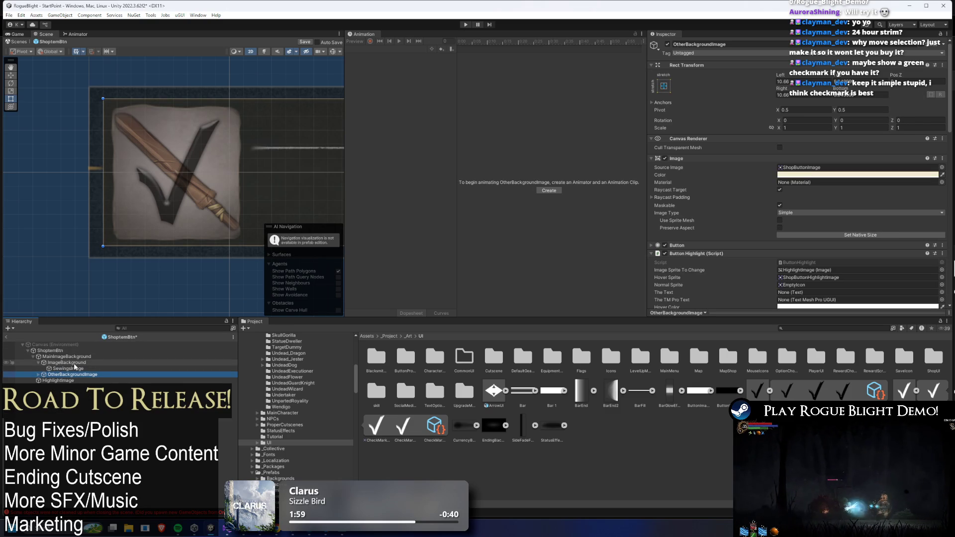
pyautogui.scroll(-5, 817, 223)
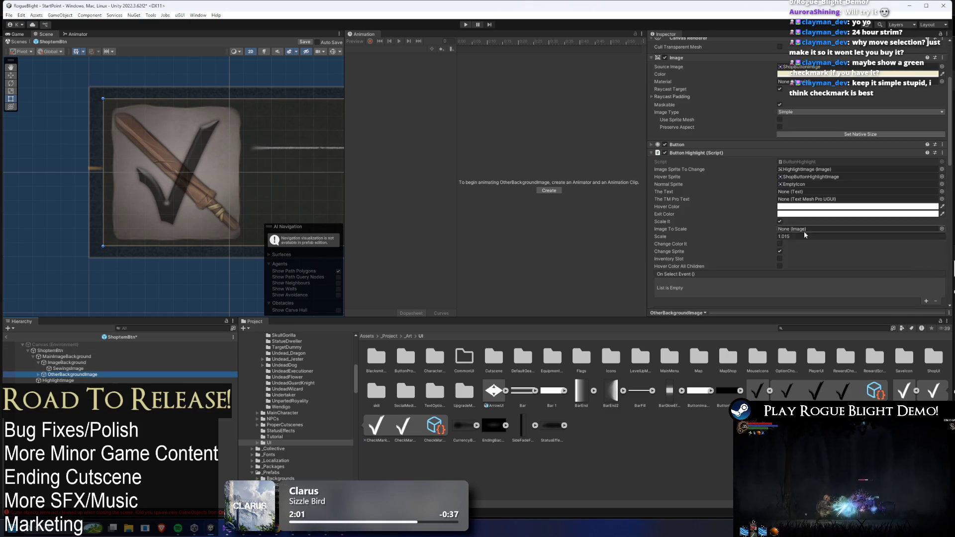
pyautogui.scroll(-5, 817, 223)
pyautogui.click(703, 115)
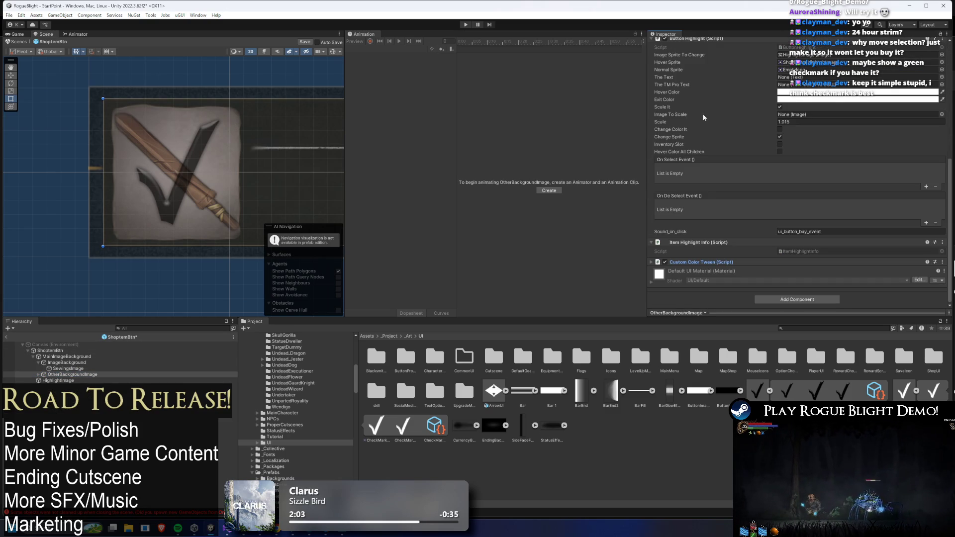
pyautogui.scroll(3, 726, 217)
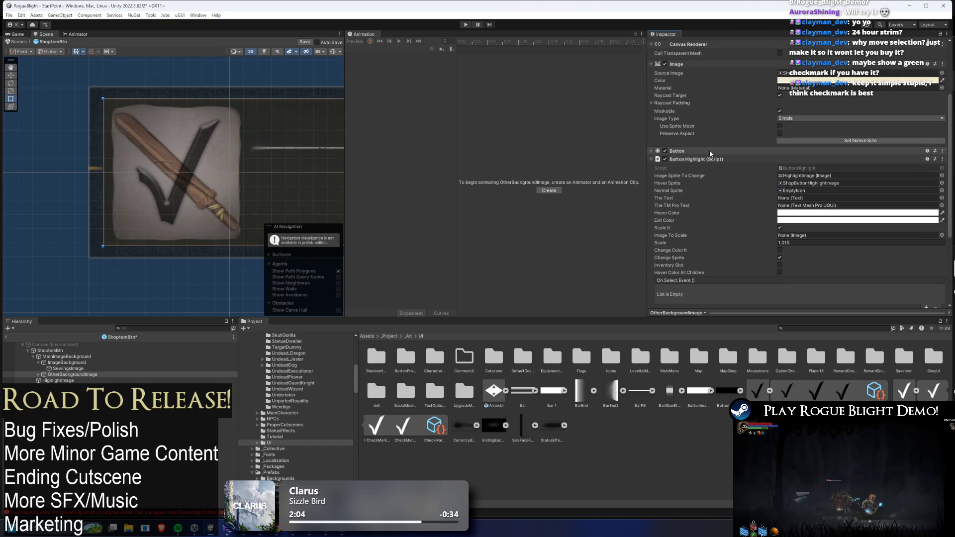
pyautogui.click(68, 357)
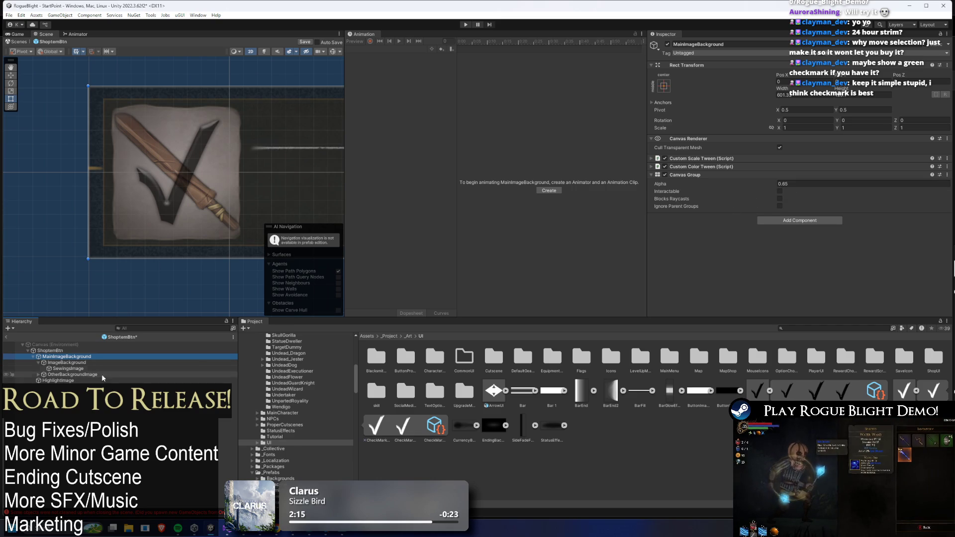
# Make BoughtCheckMark the first child of ShoptemBtn and review its image colour
pyautogui.click(39, 375)
pyautogui.click(69, 417)
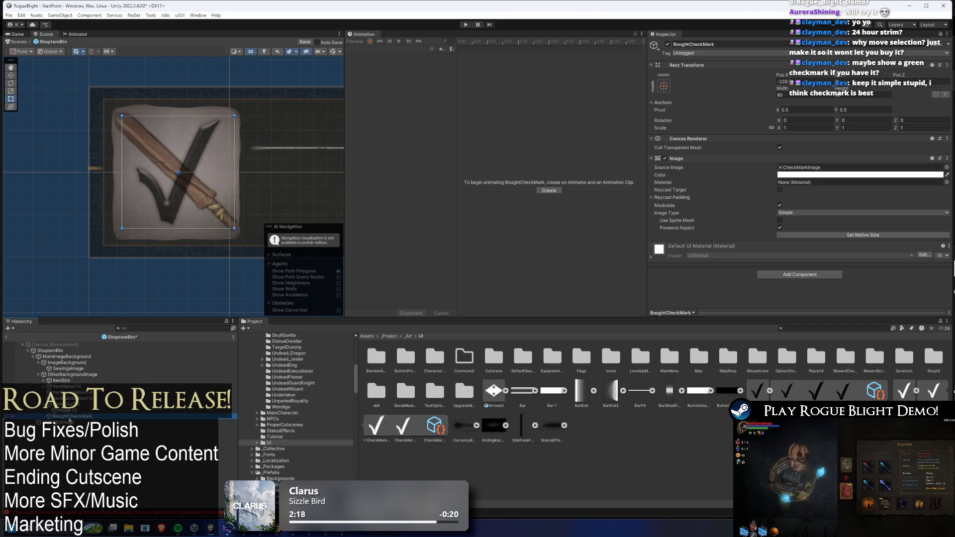
pyautogui.moveTo(66, 389)
pyautogui.mouseDown()
pyautogui.moveTo(70, 357)
pyautogui.moveTo(70, 421)
pyautogui.mouseUp()
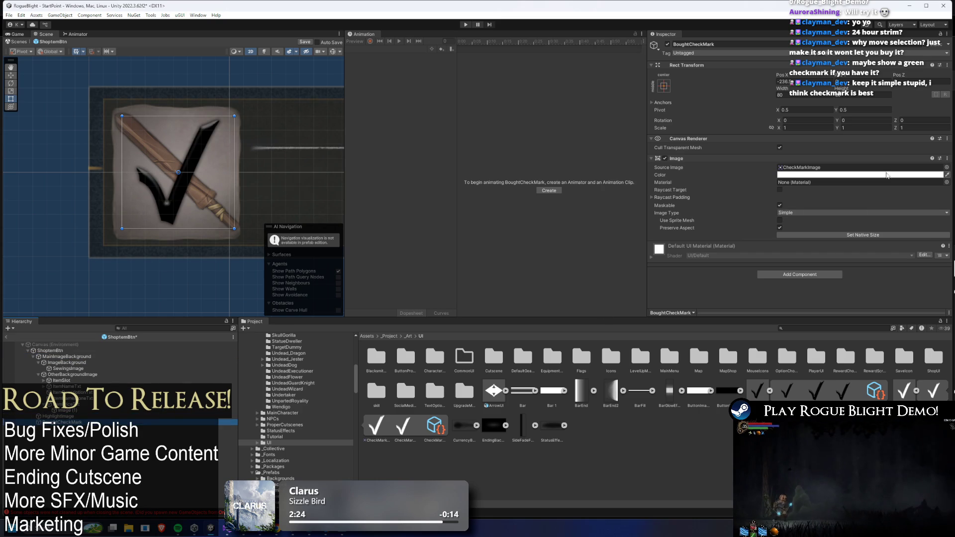
pyautogui.click(799, 175)
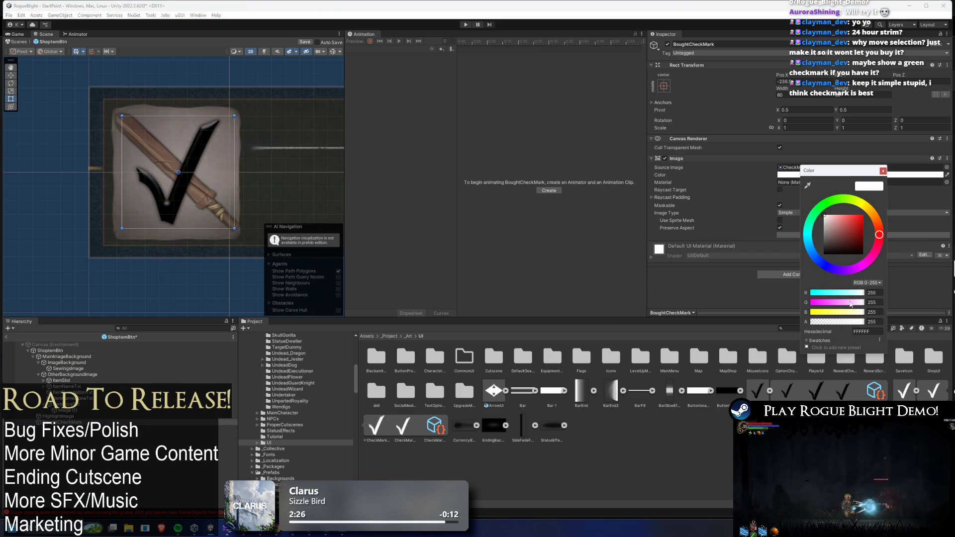
pyautogui.click(882, 172)
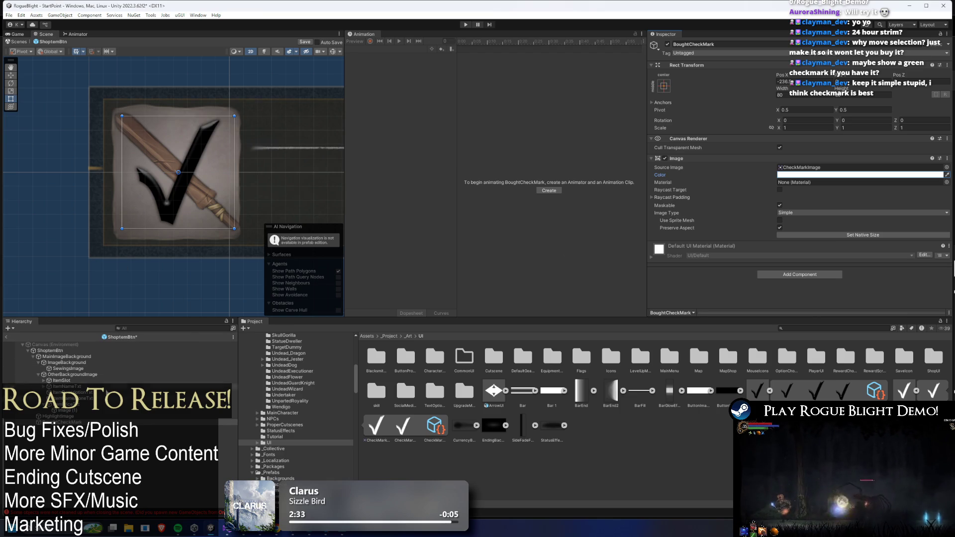
# Move the checkmark layer up to sit under SewingsImage, behind the sword icon
pyautogui.click(71, 363)
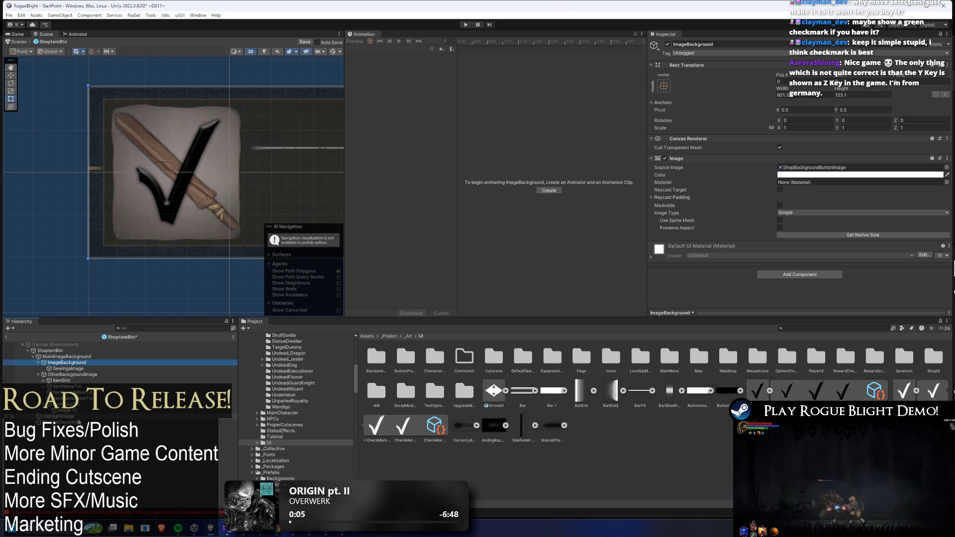
pyautogui.click(60, 422)
pyautogui.moveTo(73, 390); pyautogui.dragTo(79, 376)
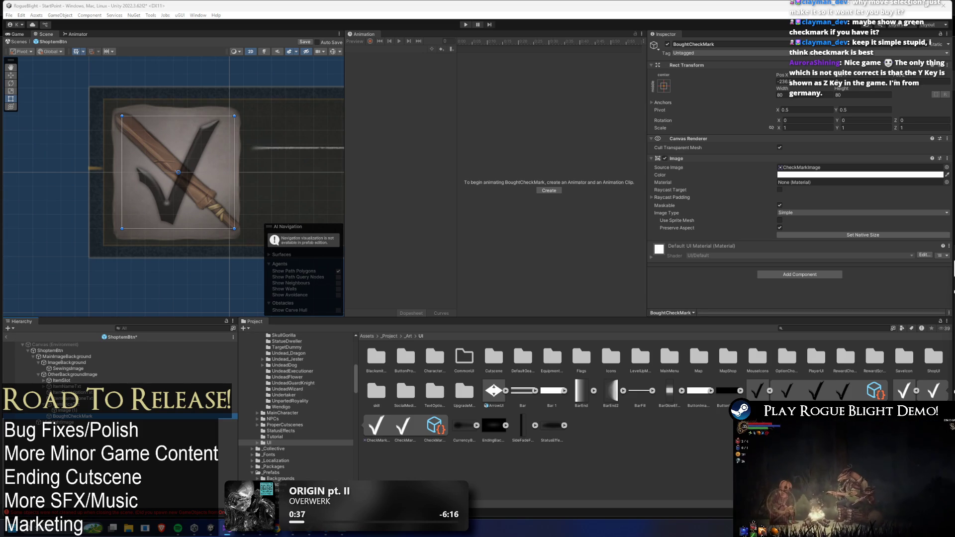
pyautogui.hotkey('alt', 'Tab')
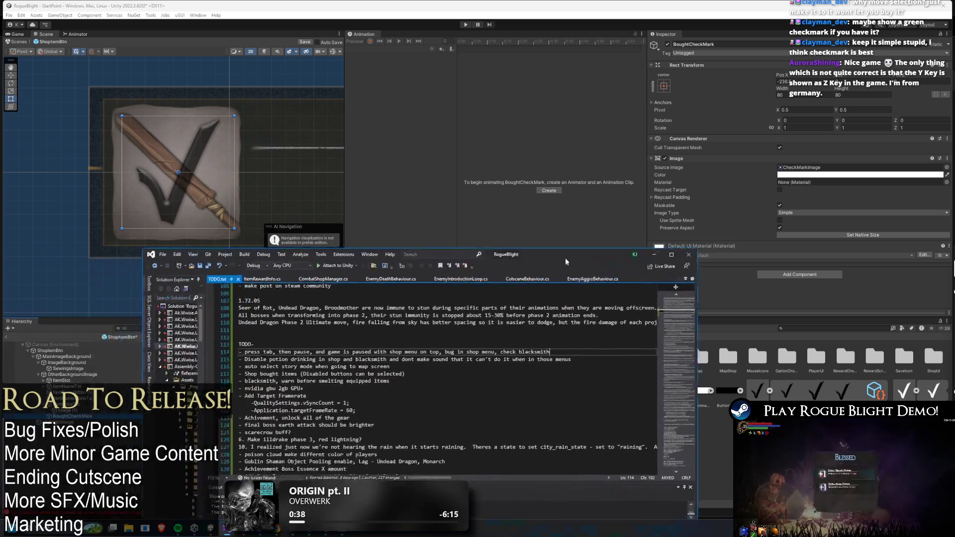
# Insert a '- qwertz keyboard layout' line under TODO, save TODO.txt, and minimize Visual Studio
pyautogui.click(145, 94)
pyautogui.keyDown('ctrl'); pyautogui.scroll(4, 145, 95); pyautogui.keyUp('ctrl')
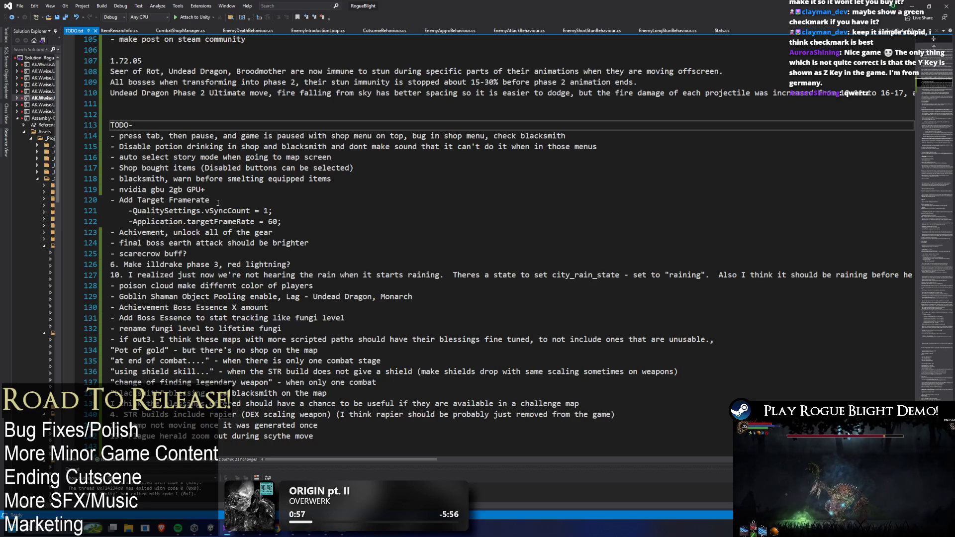
pyautogui.press('Return')
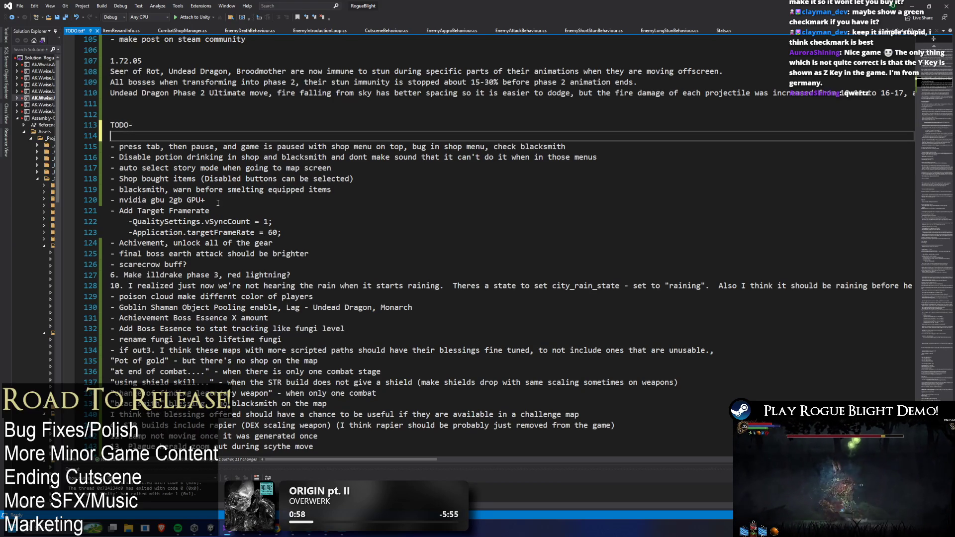
pyautogui.write('- qwertz keyboard')
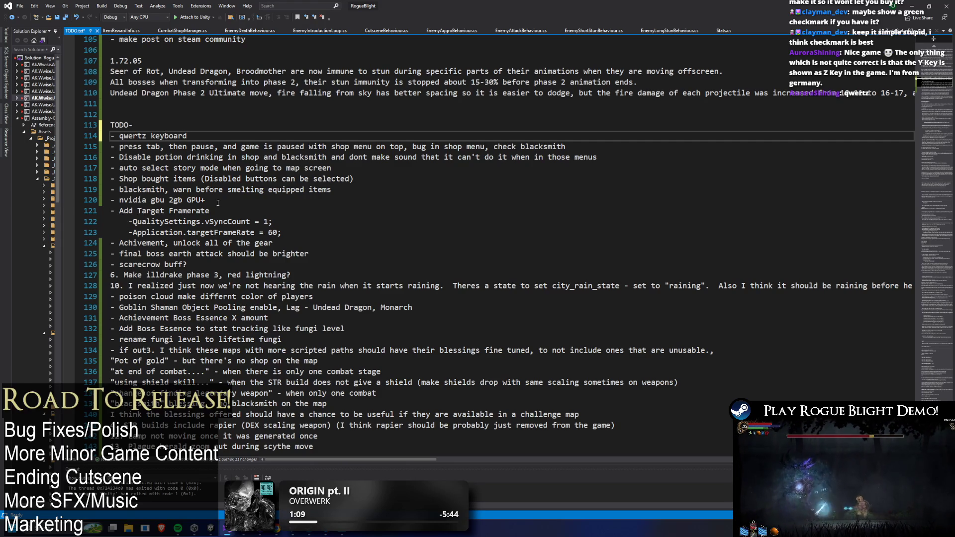
pyautogui.write(' l')
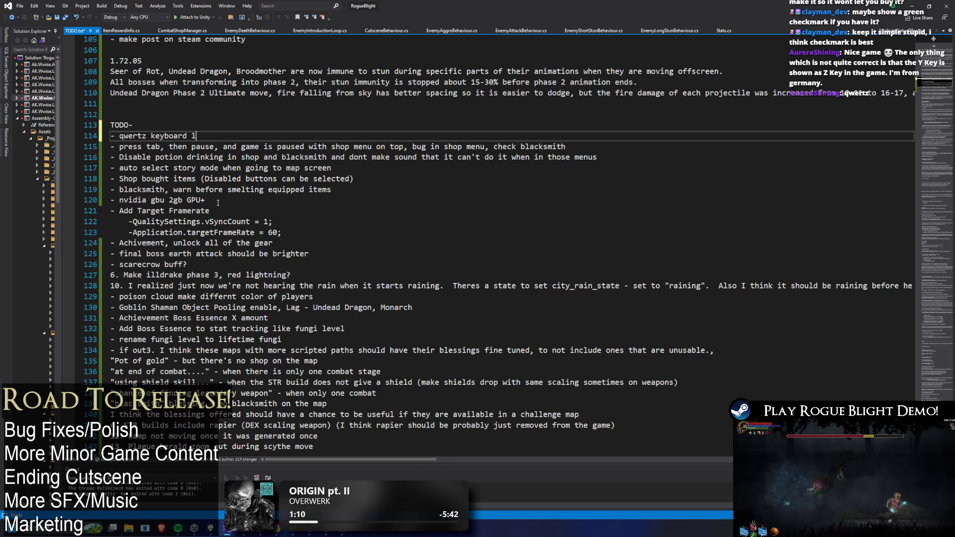
pyautogui.write('ayout')
pyautogui.hotkey('ctrl', 's')
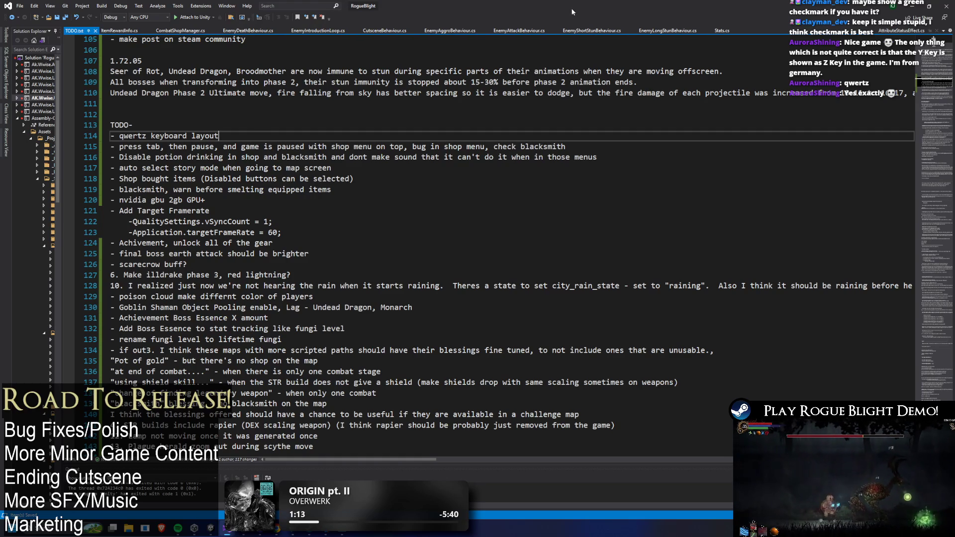
pyautogui.click(925, 6)
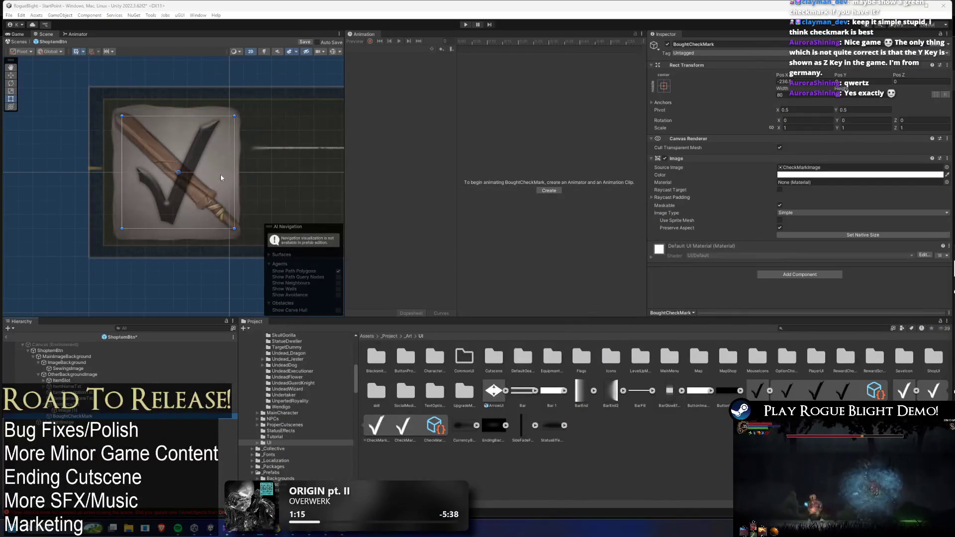
# Compare the HighlightImage object with BoughtCheckMark in the Inspector
pyautogui.click(66, 423)
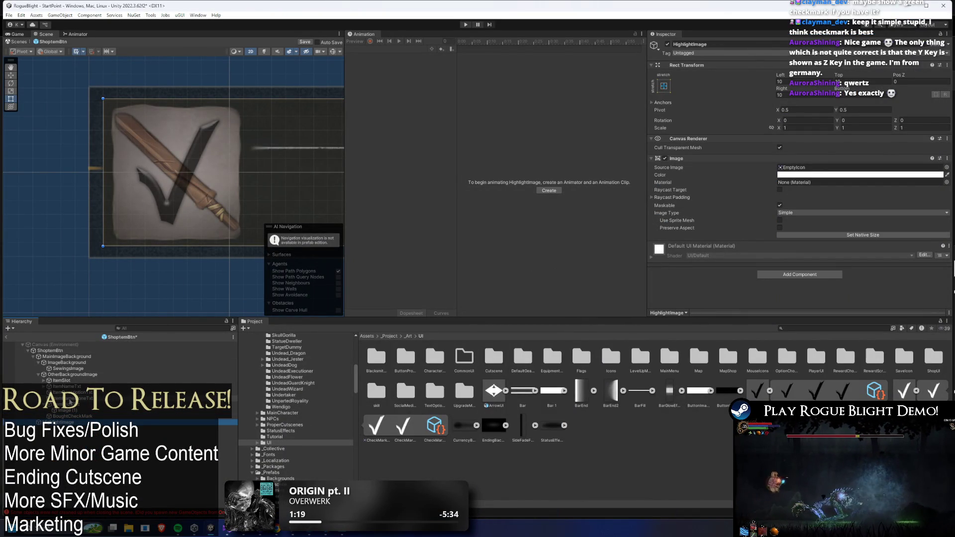
pyautogui.click(106, 417)
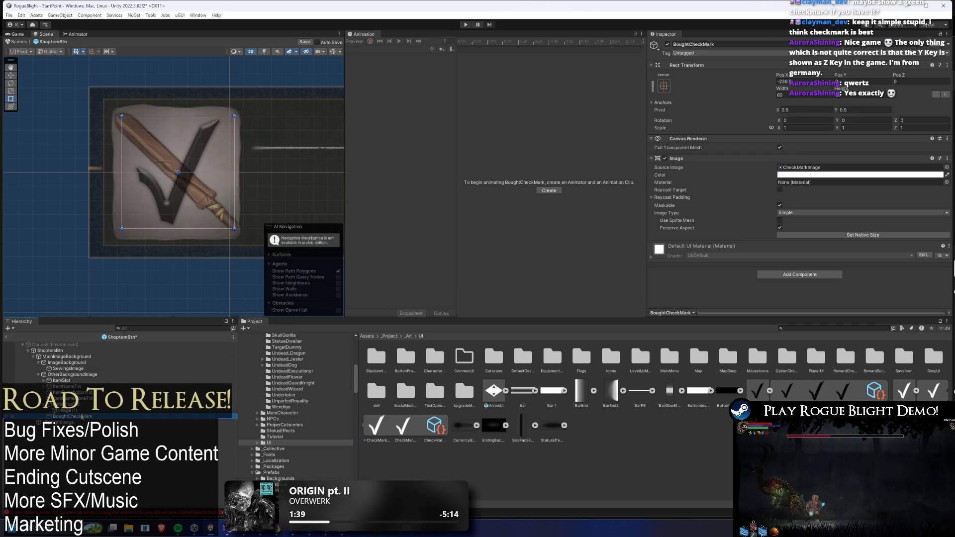
pyautogui.click(65, 423)
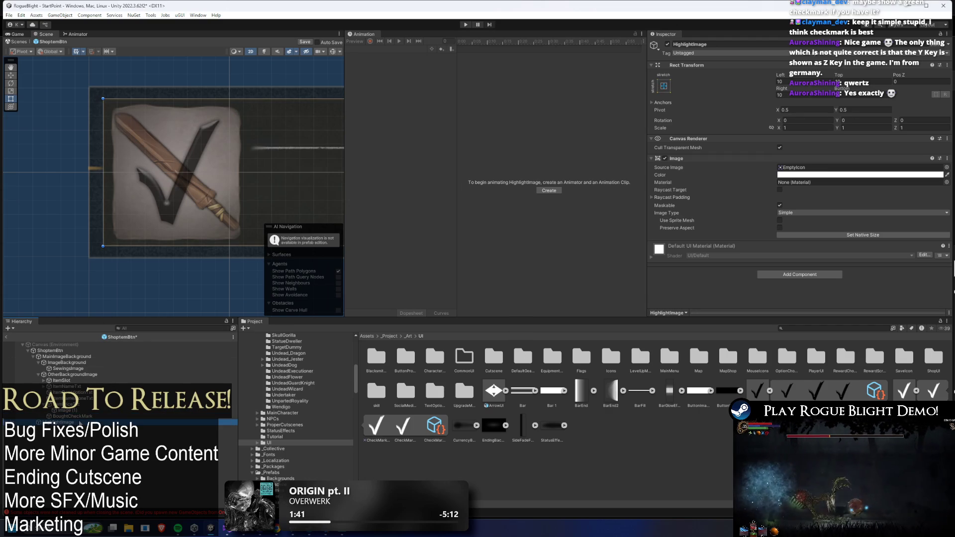
pyautogui.press('Up')
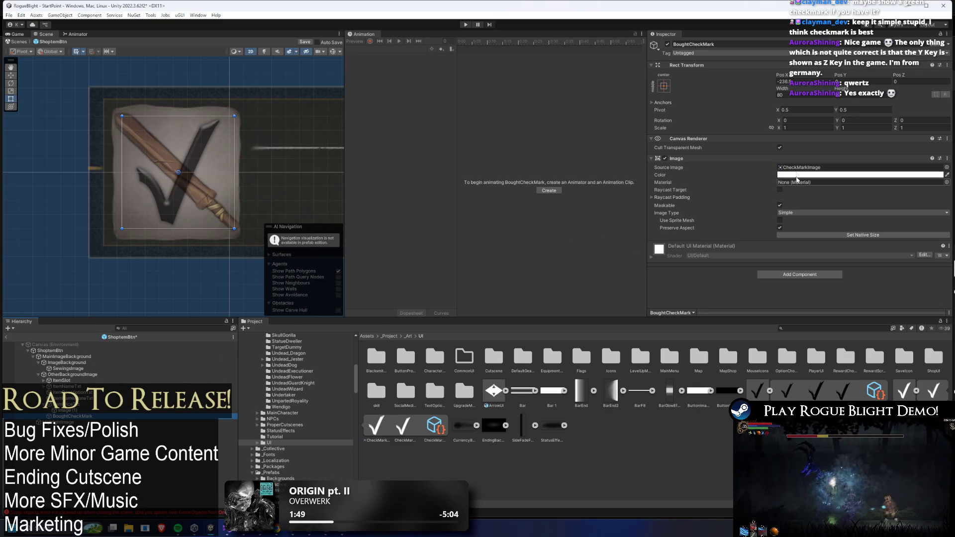
# Try a red tint on the checkmark, then reset it to white FFFFFF
pyautogui.click(861, 174)
pyautogui.moveTo(841, 224)
pyautogui.mouseDown()
pyautogui.moveTo(851, 219)
pyautogui.moveTo(836, 234)
pyautogui.moveTo(894, 181)
pyautogui.mouseUp()
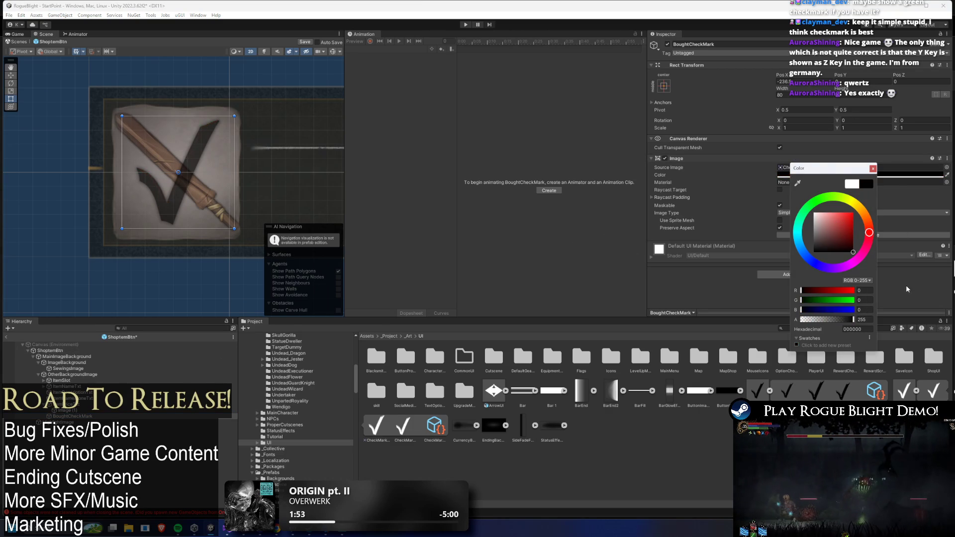
pyautogui.click(852, 183)
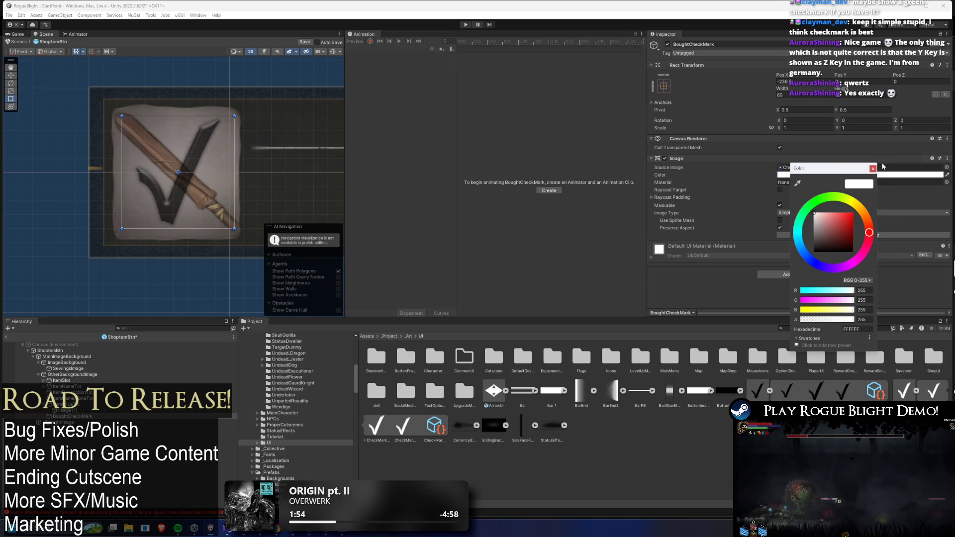
pyautogui.click(873, 169)
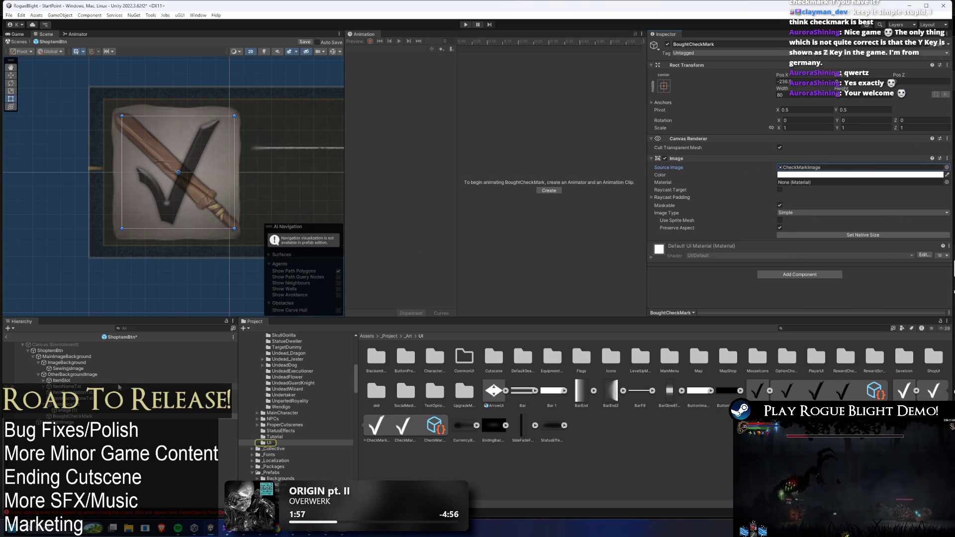
# Undo two Hierarchy changes so SewingsImage leaves ImageBackground, then reselect BoughtCheckMark
pyautogui.click(125, 375)
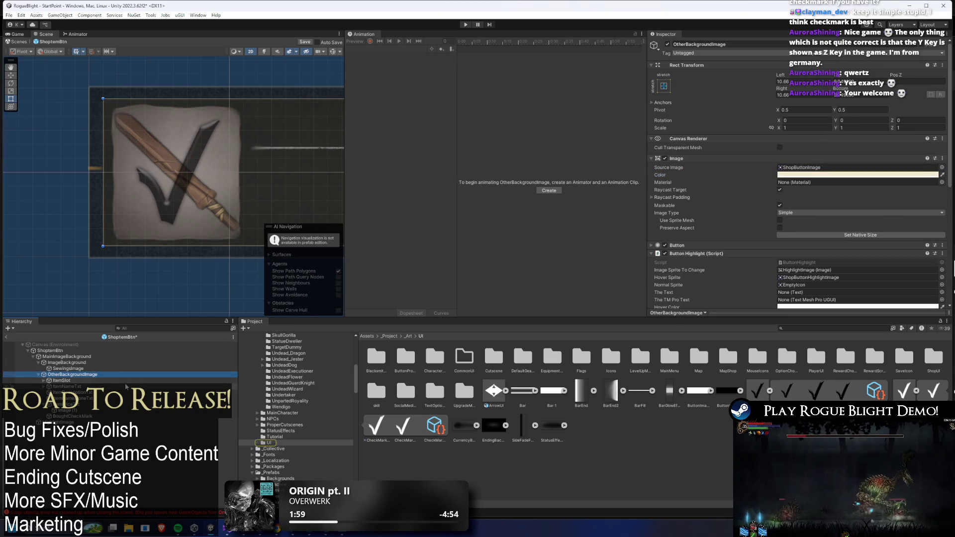
pyautogui.hotkey('ctrl', 'z')
pyautogui.hotkey('ctrl', 'z')
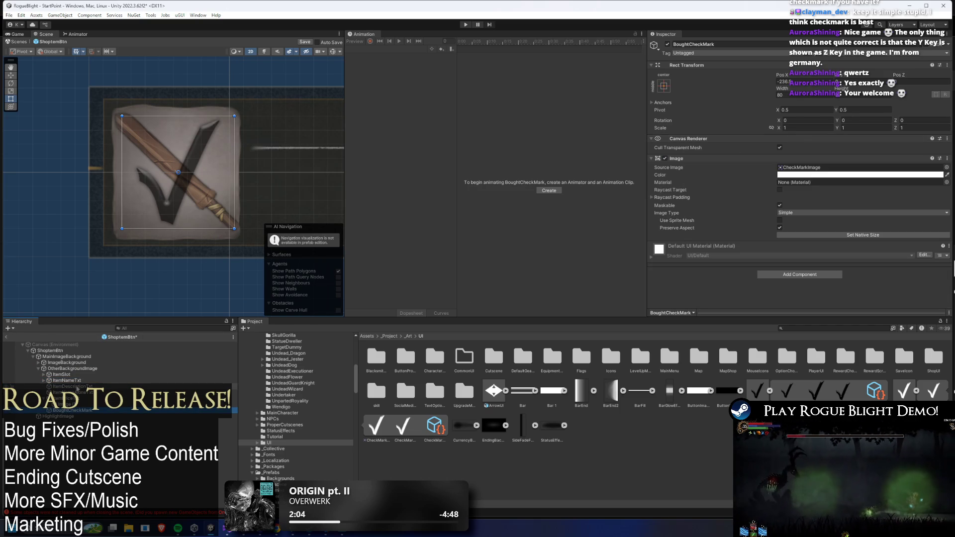
pyautogui.hotkey('ctrl', 'z')
pyautogui.hotkey('ctrl', 'z')
pyautogui.hotkey('ctrl', 'z')
pyautogui.scroll(-2, 872, 188)
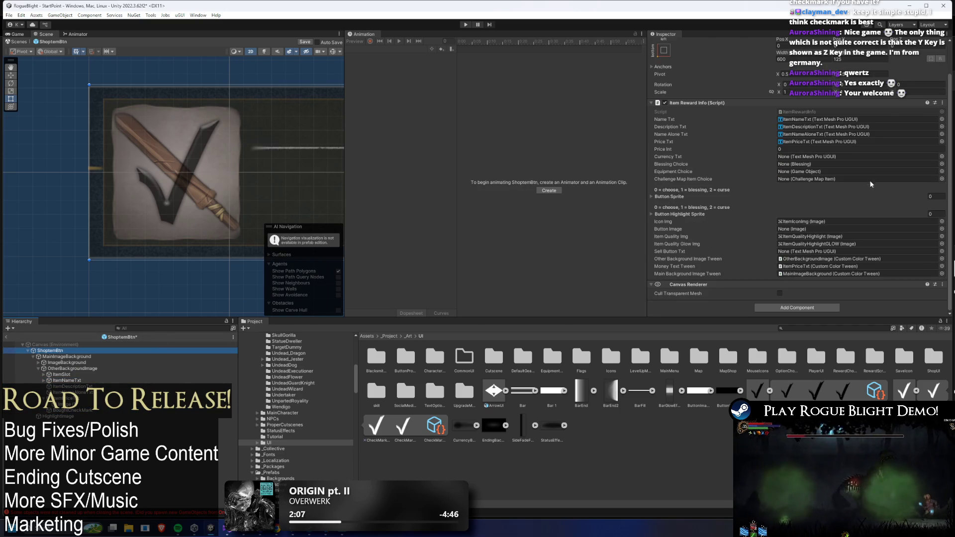
pyautogui.click(102, 411)
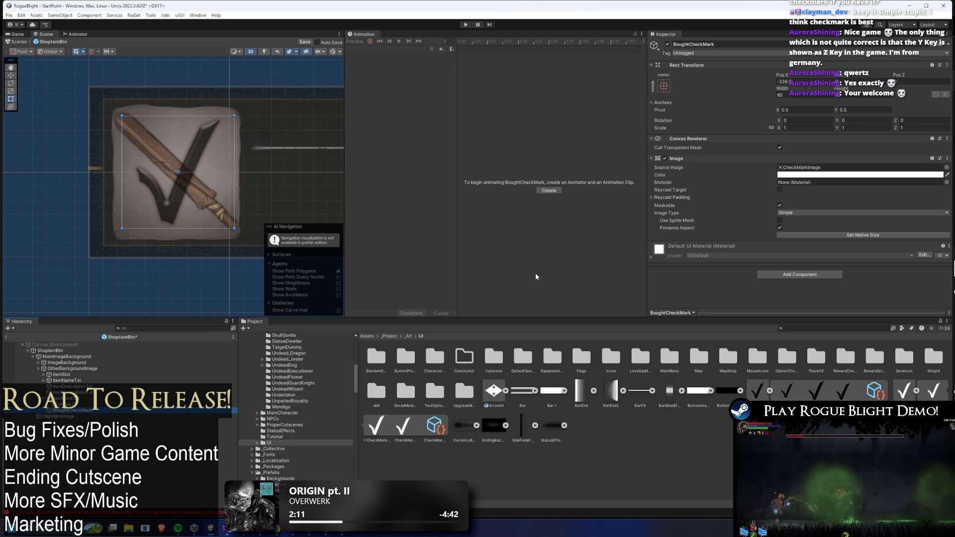
pyautogui.click(947, 168)
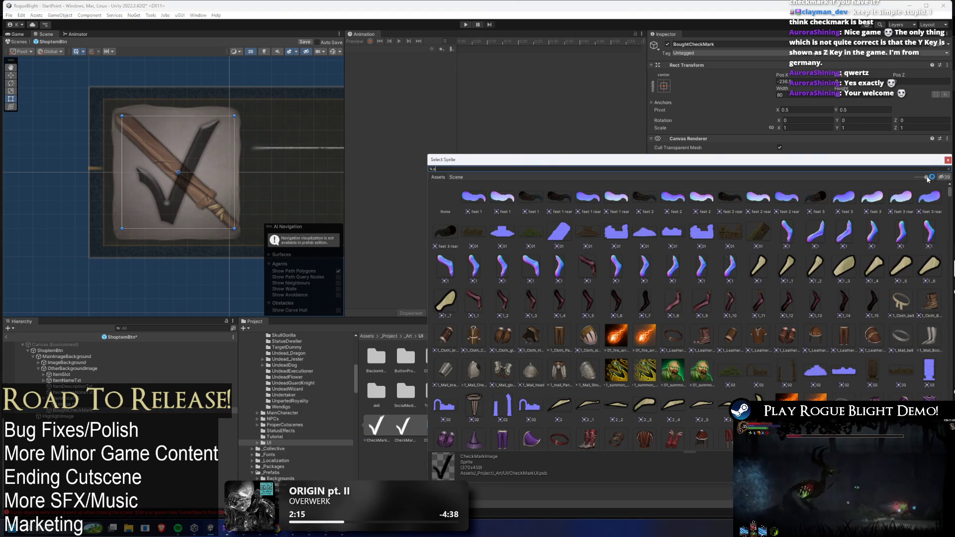
pyautogui.write('x')
pyautogui.press('BackSpace')
pyautogui.write('blacksmi')
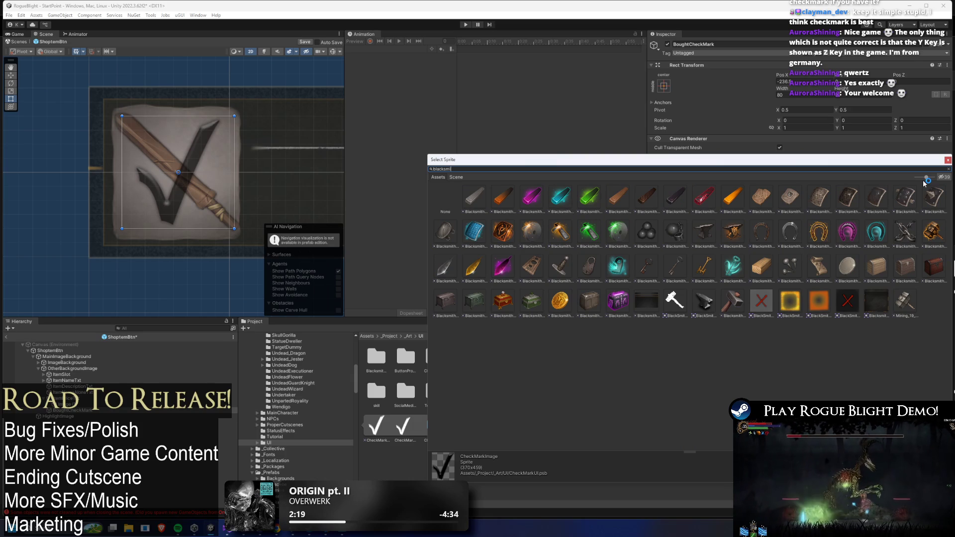
pyautogui.click(762, 301)
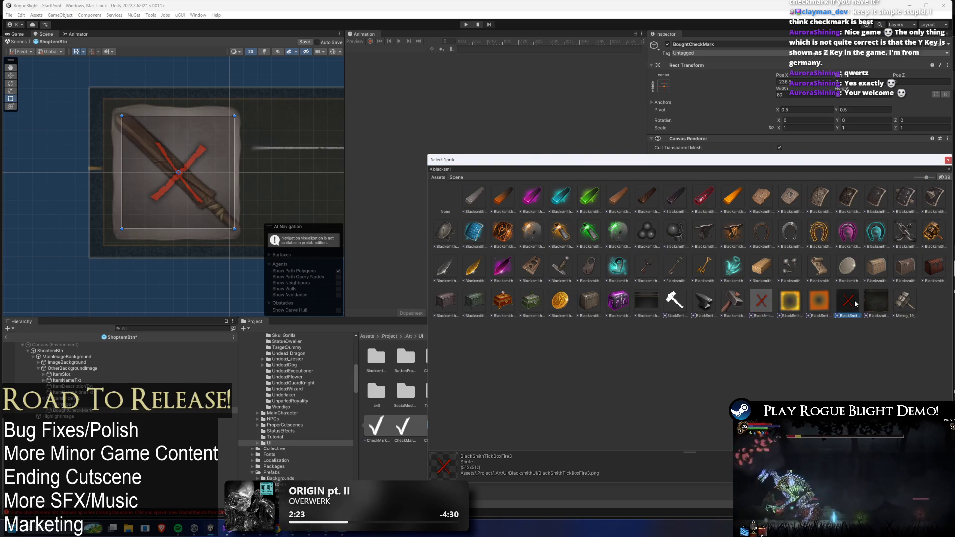
pyautogui.doubleClick(765, 302)
pyautogui.moveTo(782, 89)
pyautogui.mouseDown()
pyautogui.moveTo(159, 97)
pyautogui.moveTo(554, 100)
pyautogui.mouseUp()
pyautogui.hotkey('ctrl', 'z')
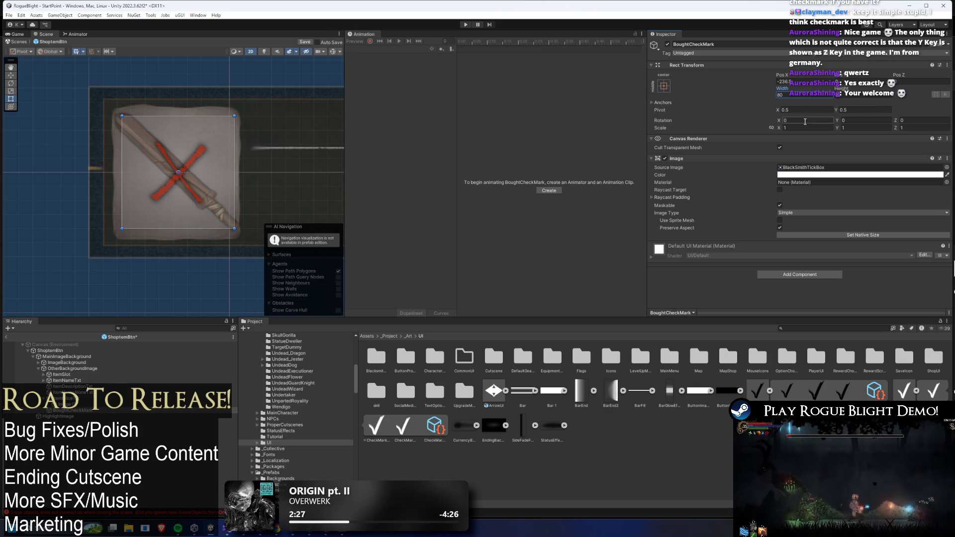
pyautogui.click(800, 128)
pyautogui.write('2')
pyautogui.press('Tab')
pyautogui.write('2')
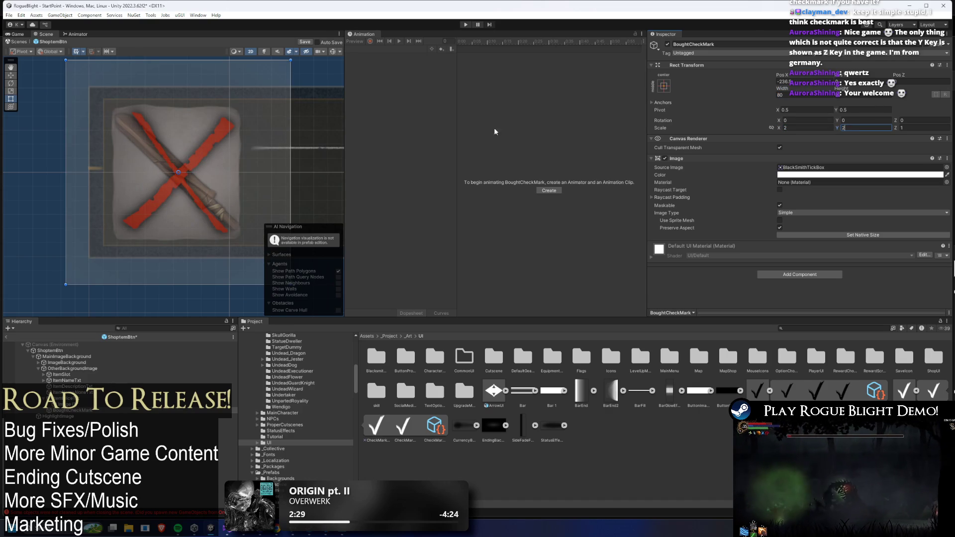
pyautogui.scroll(-3, 148, 195)
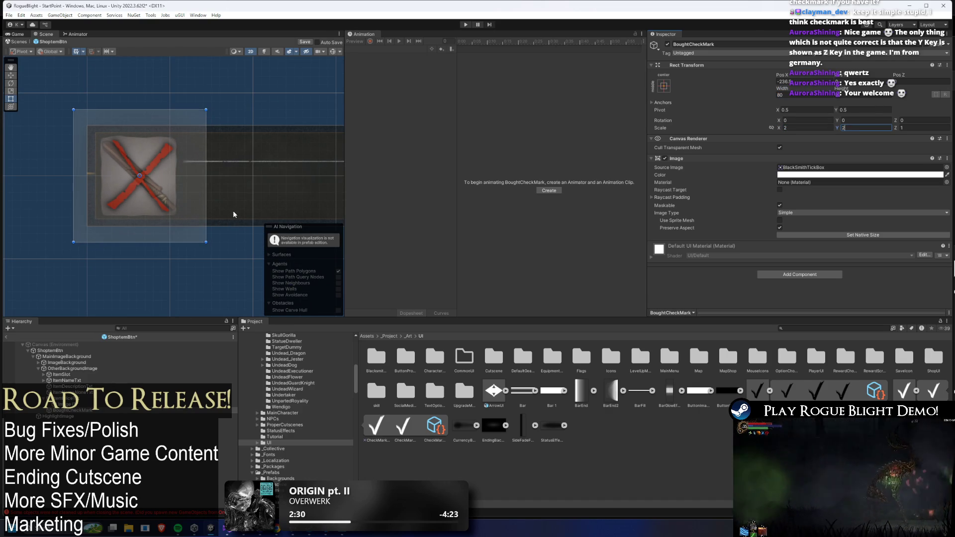
pyautogui.hotkey('ctrl', 'z')
pyautogui.hotkey('ctrl', 'z')
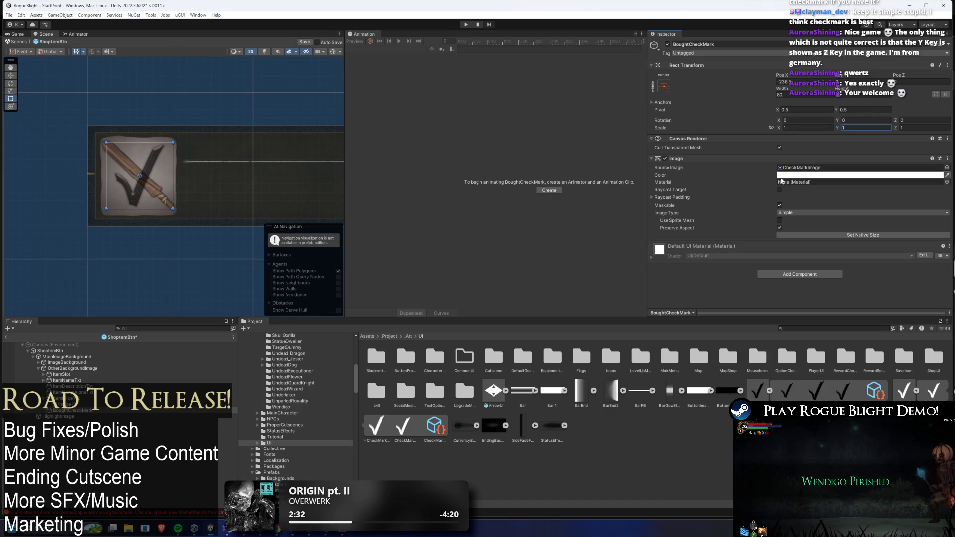
# Step through ItemSlot, ItemDescriptionTxt and the price-text background in the Hierarchy
pyautogui.click(86, 410)
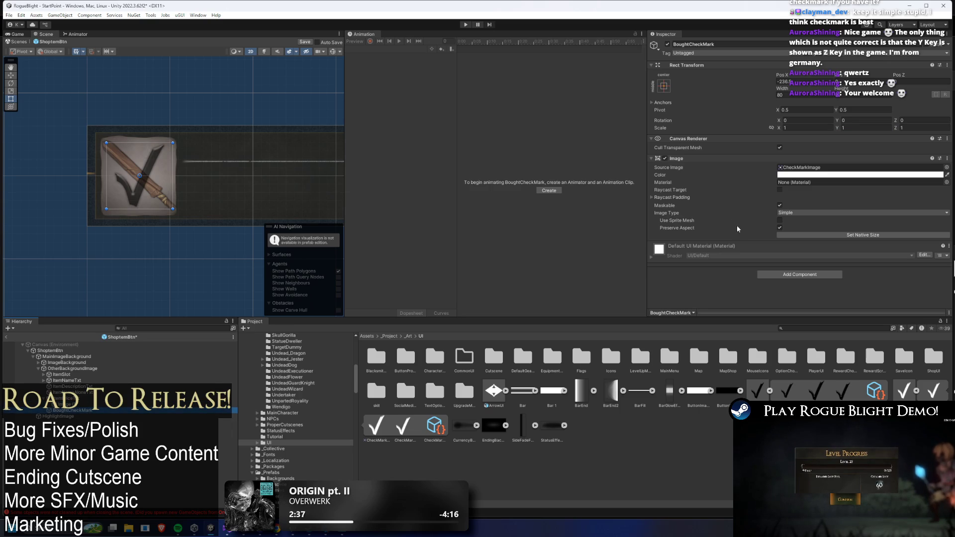
pyautogui.click(88, 374)
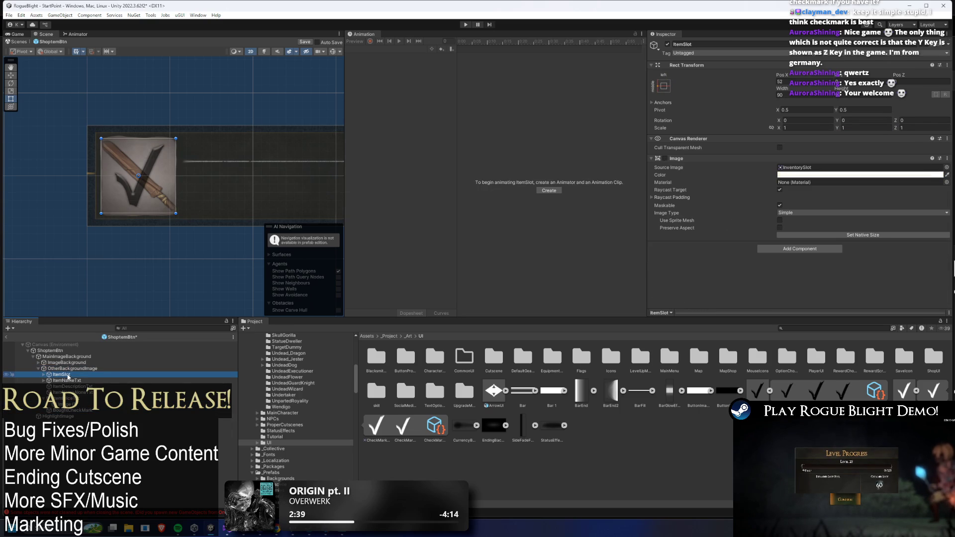
pyautogui.press('Down')
pyautogui.press('Down')
pyautogui.press('Down')
pyautogui.press('Down')
pyautogui.press('Left')
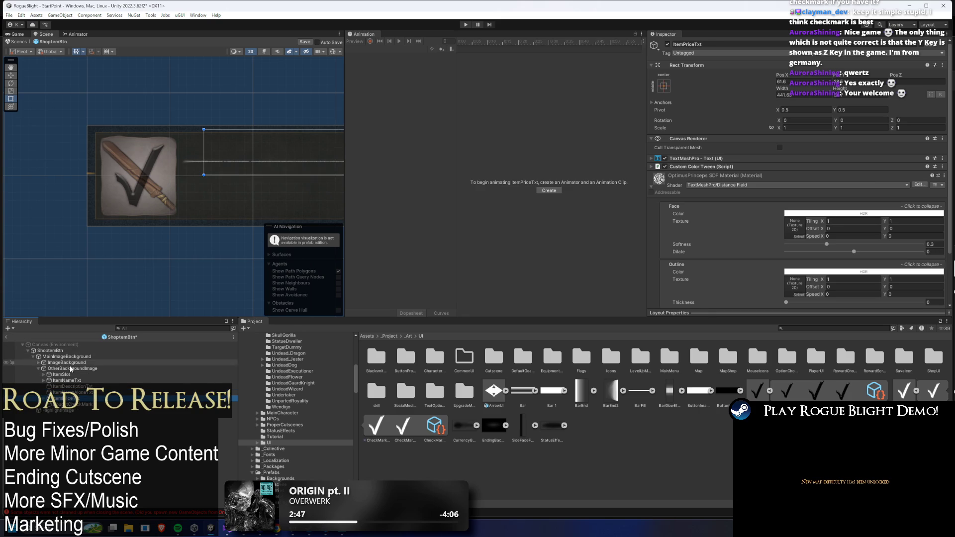
pyautogui.press('Left')
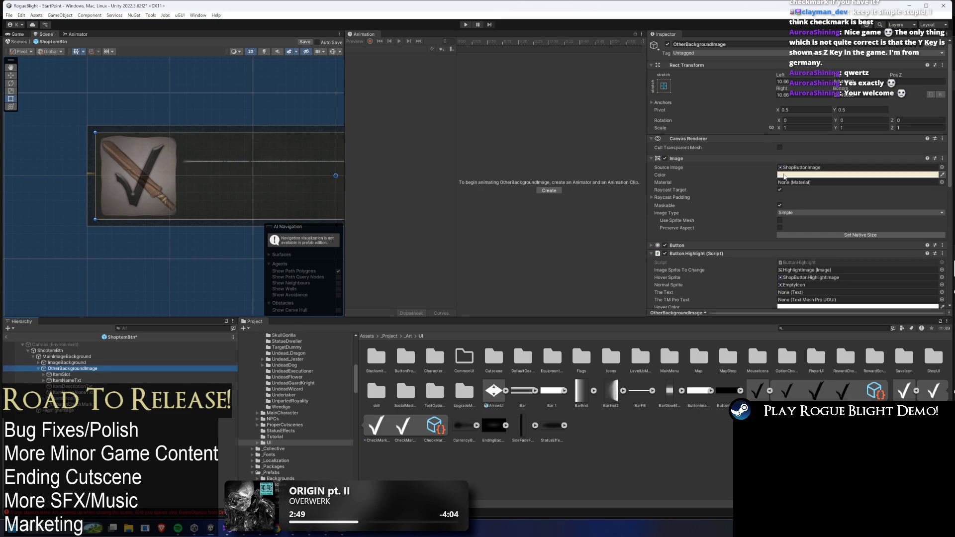
# Expand and collapse the Image, Button, Button Highlight and Item Highlight Info components
pyautogui.click(700, 244)
pyautogui.click(703, 158)
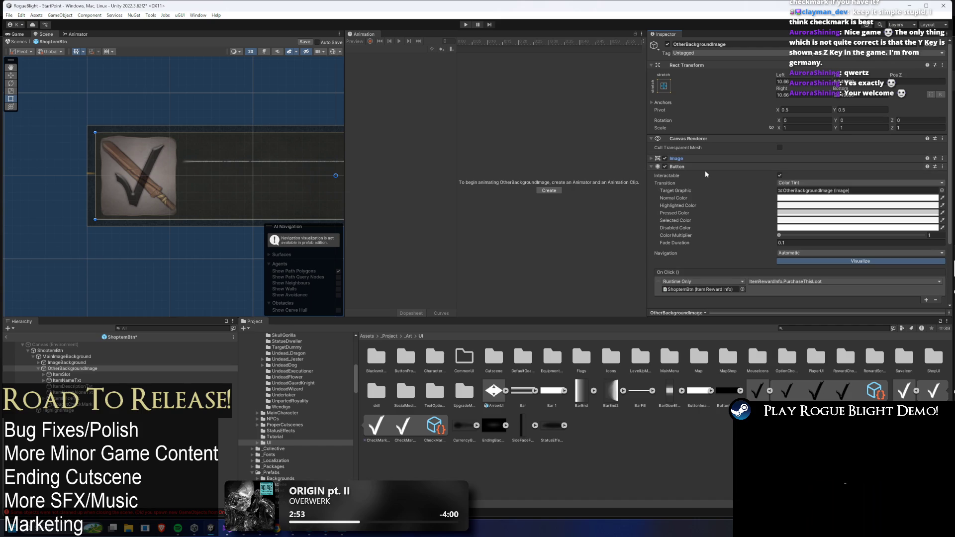
pyautogui.click(705, 167)
pyautogui.click(709, 175)
pyautogui.click(708, 175)
pyautogui.click(702, 183)
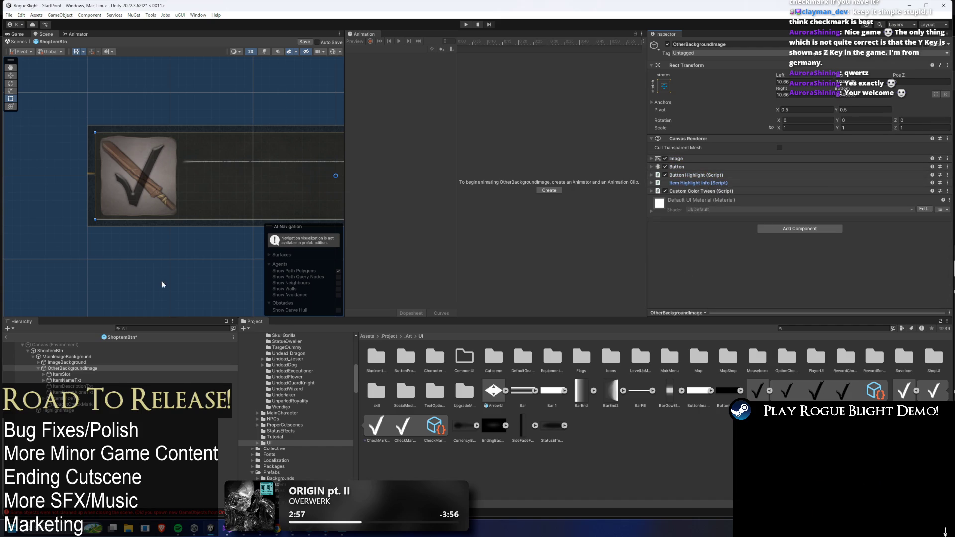
pyautogui.click(711, 175)
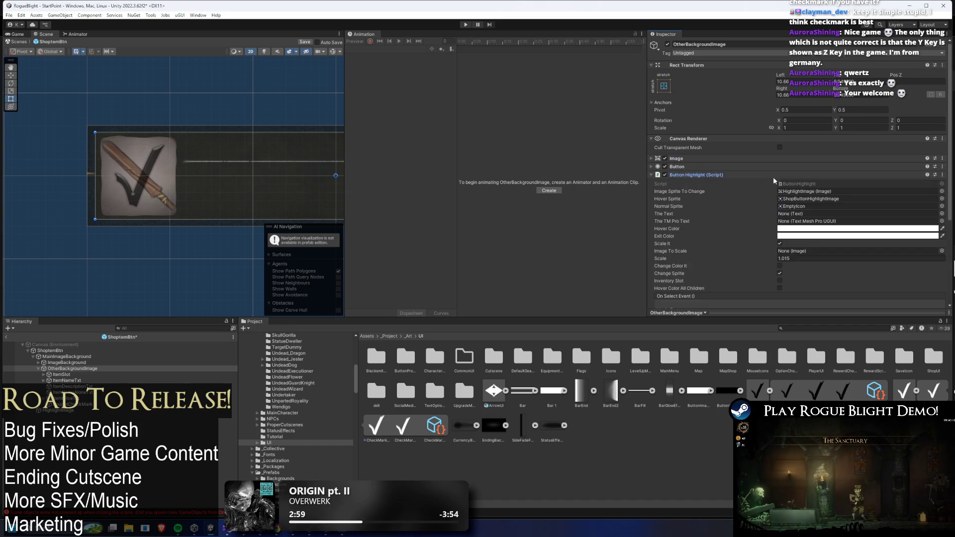
pyautogui.scroll(-3, 745, 180)
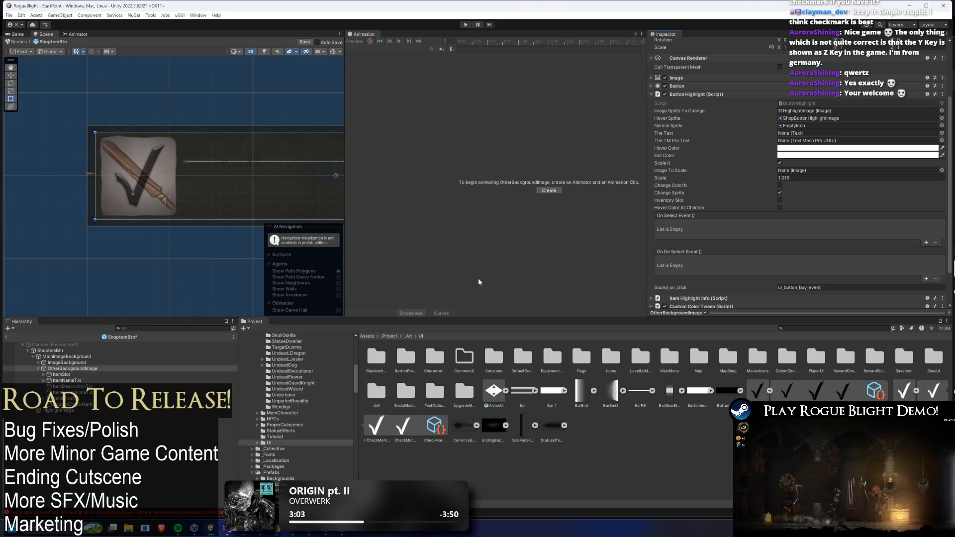
pyautogui.scroll(3, 926, 114)
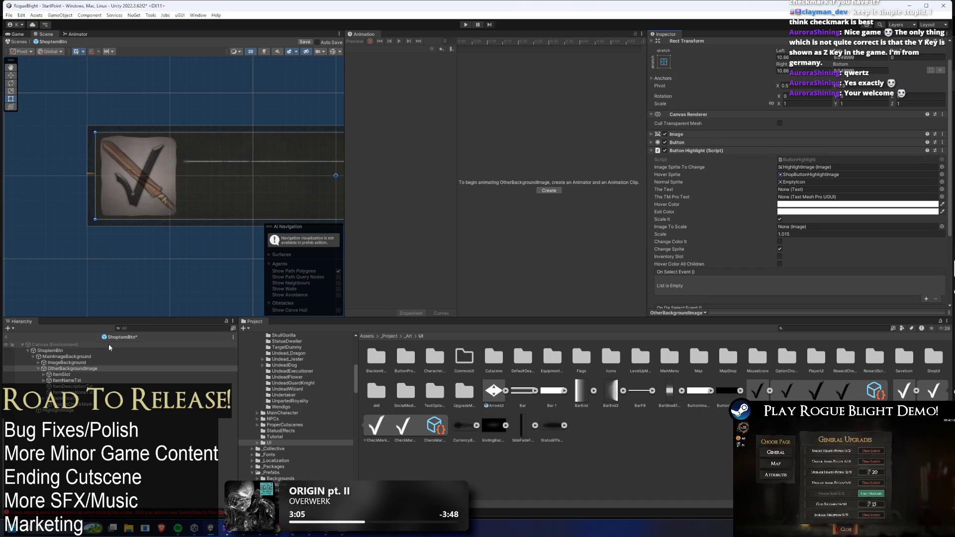
# Set MainImageBackground's Canvas Group Alpha to 1
pyautogui.click(69, 357)
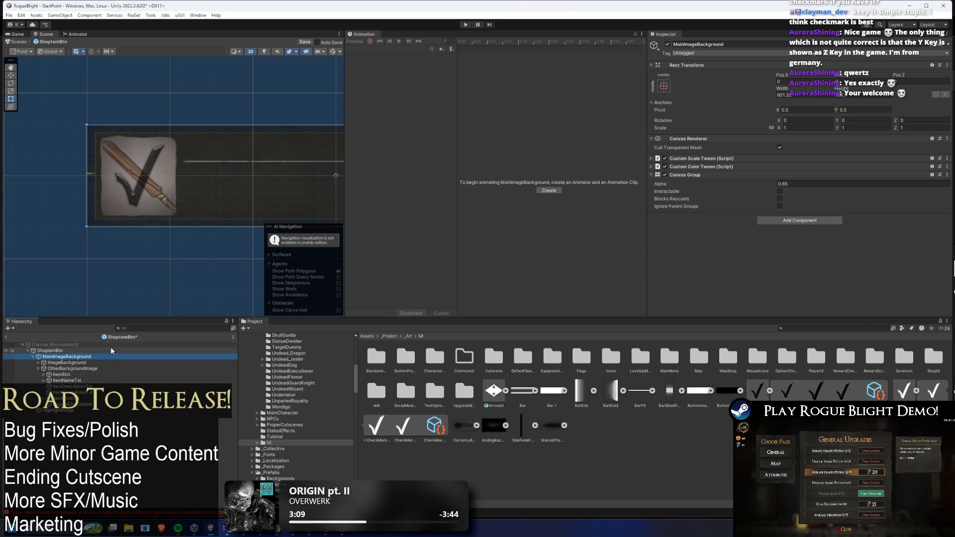
pyautogui.click(83, 404)
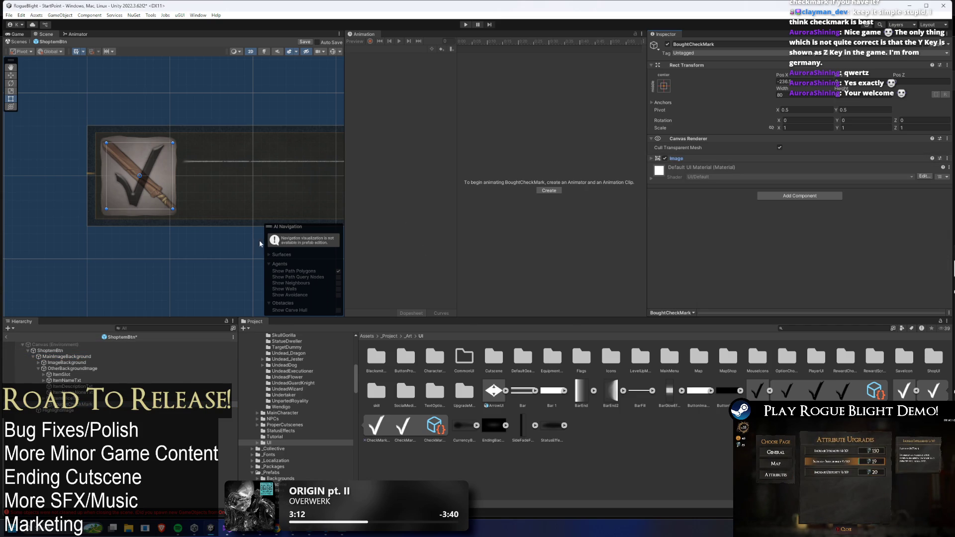
pyautogui.click(69, 357)
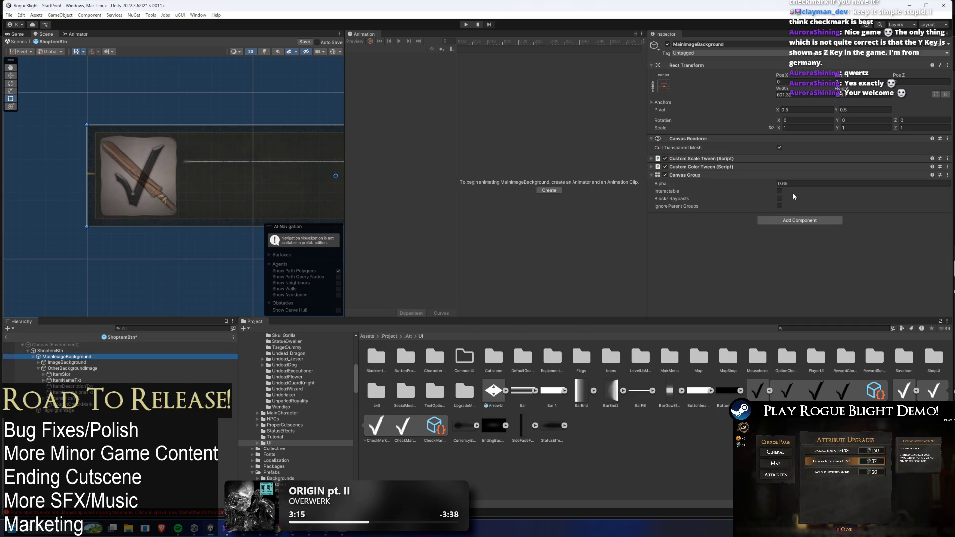
pyautogui.click(778, 184)
pyautogui.write('1')
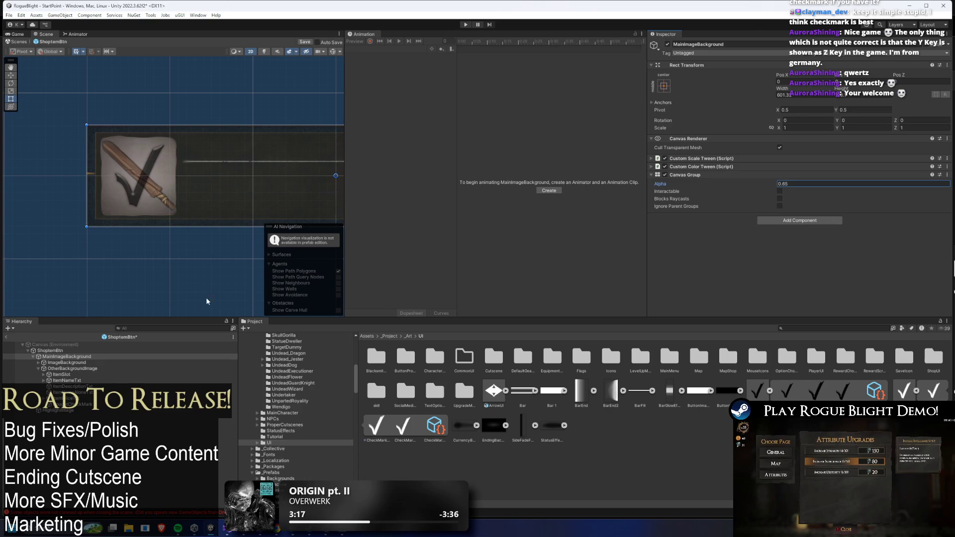
# Select BoughtCheckMark in the Hierarchy to view its Image component
pyautogui.click(234, 404)
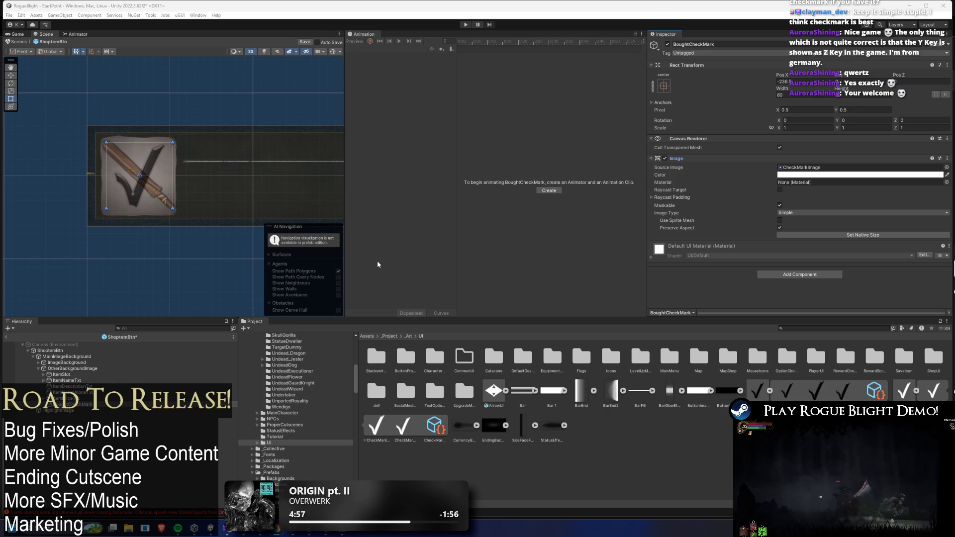
# Give BoughtCheckMark a Canvas Group ignoring parent groups, non-interactable and not blocking raycasts
pyautogui.click(87, 368)
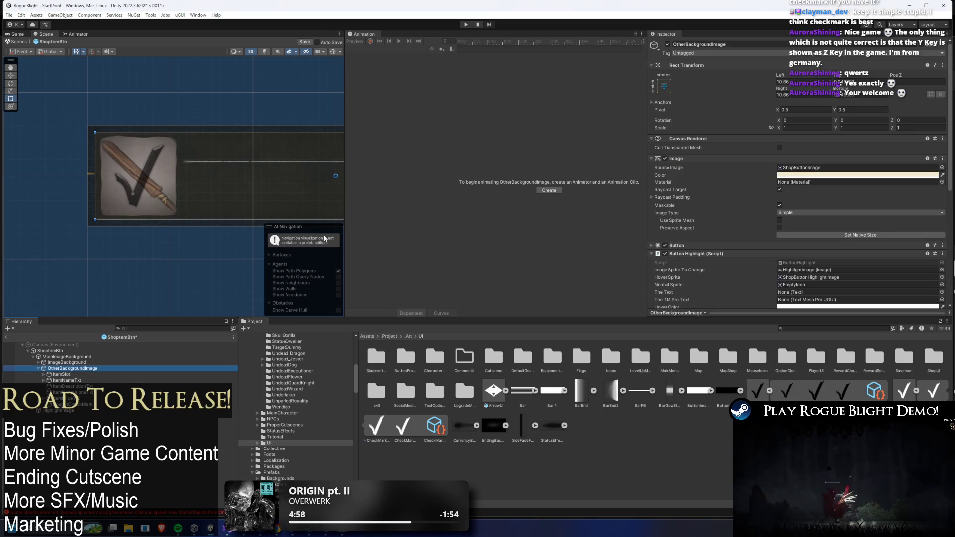
pyautogui.click(80, 357)
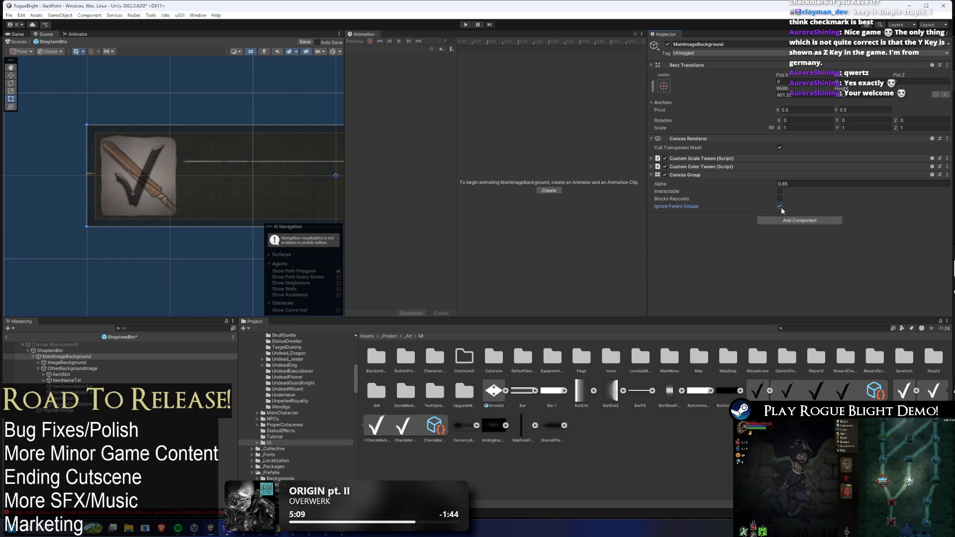
pyautogui.click(69, 405)
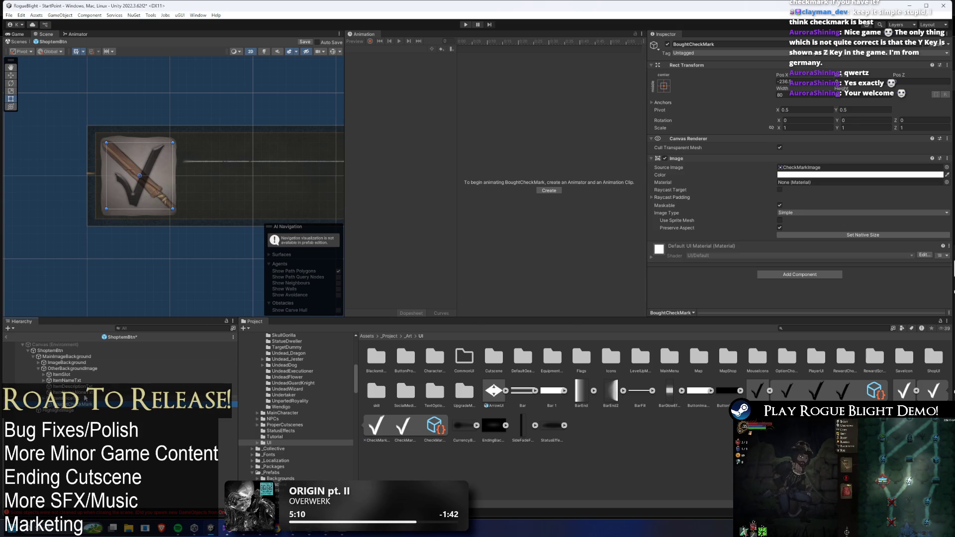
pyautogui.click(797, 274)
pyautogui.press('Return')
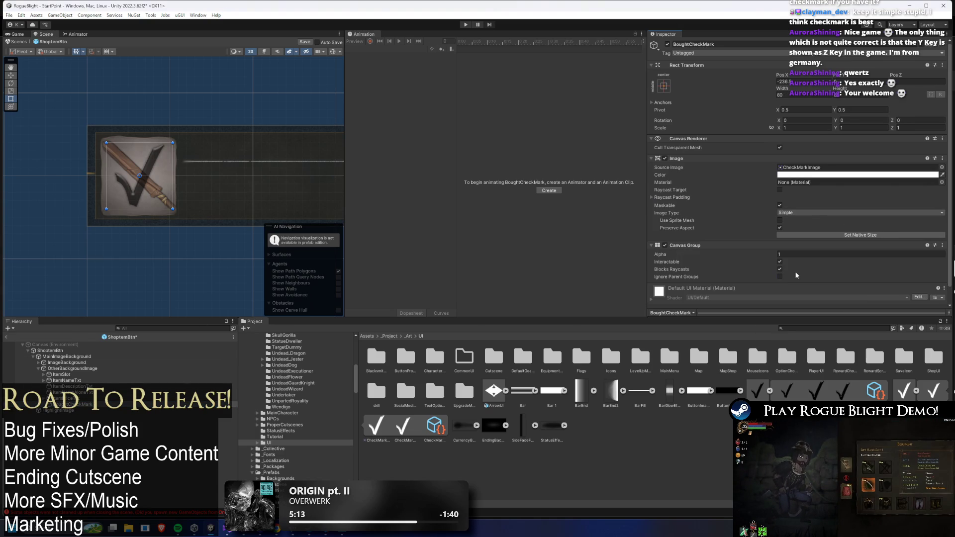
pyautogui.click(780, 276)
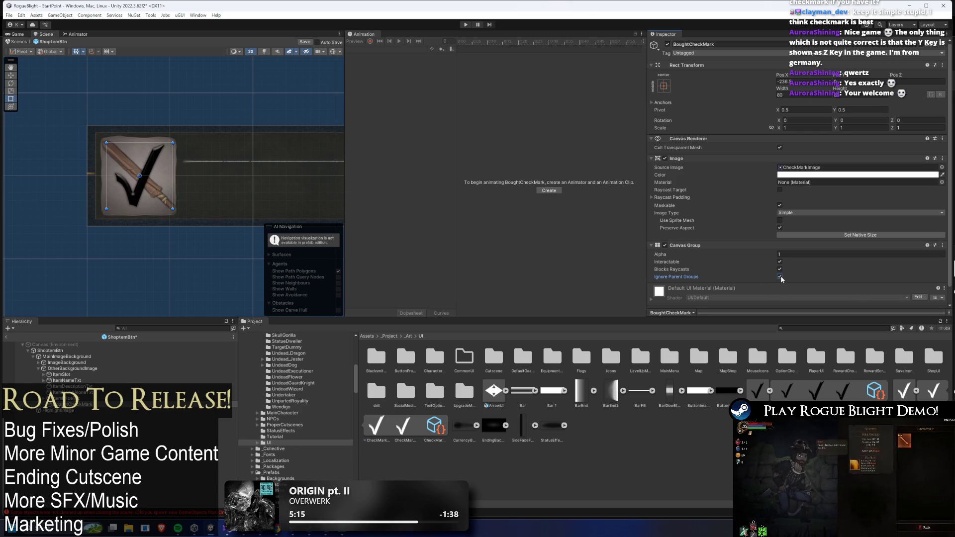
pyautogui.click(779, 269)
pyautogui.click(779, 262)
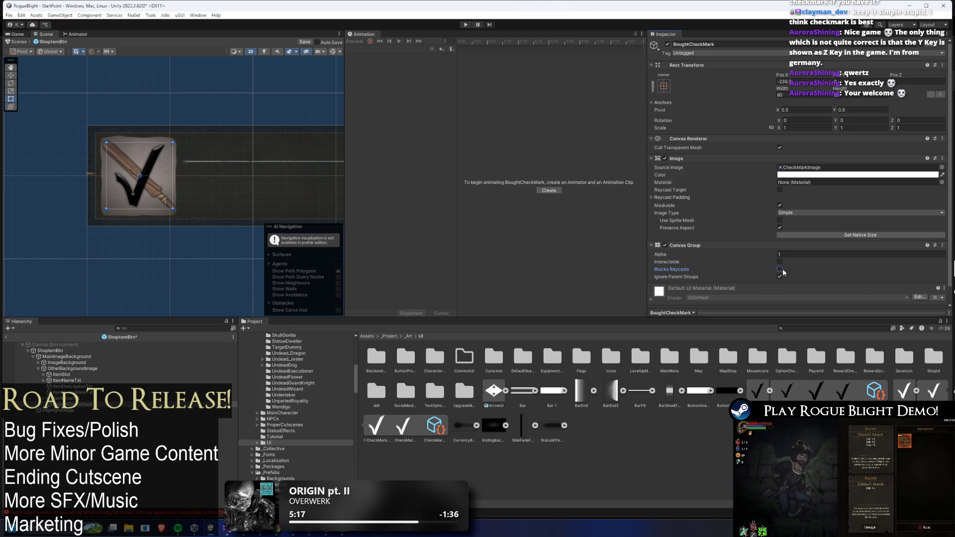
pyautogui.click(795, 255)
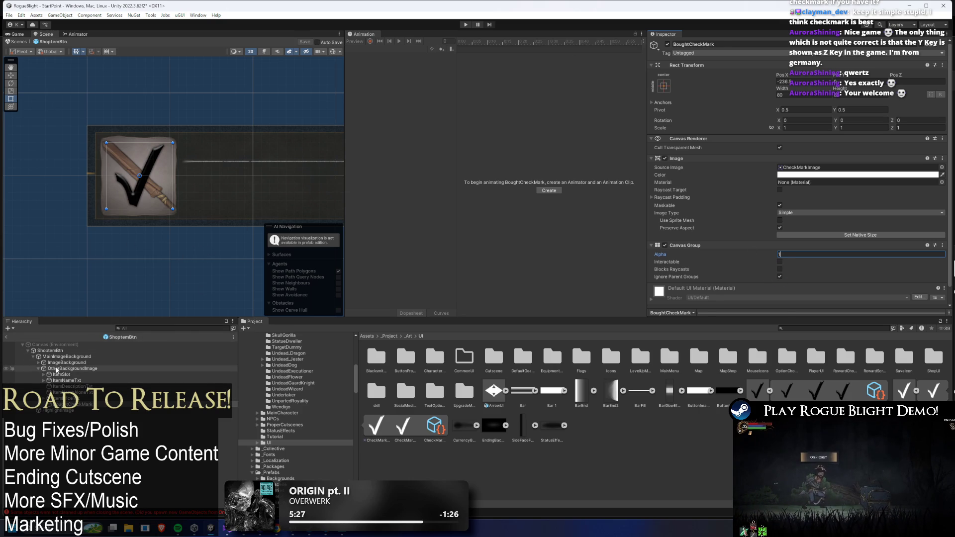
# Add a Canvas Group to HighlightImage and run the game
pyautogui.click(204, 370)
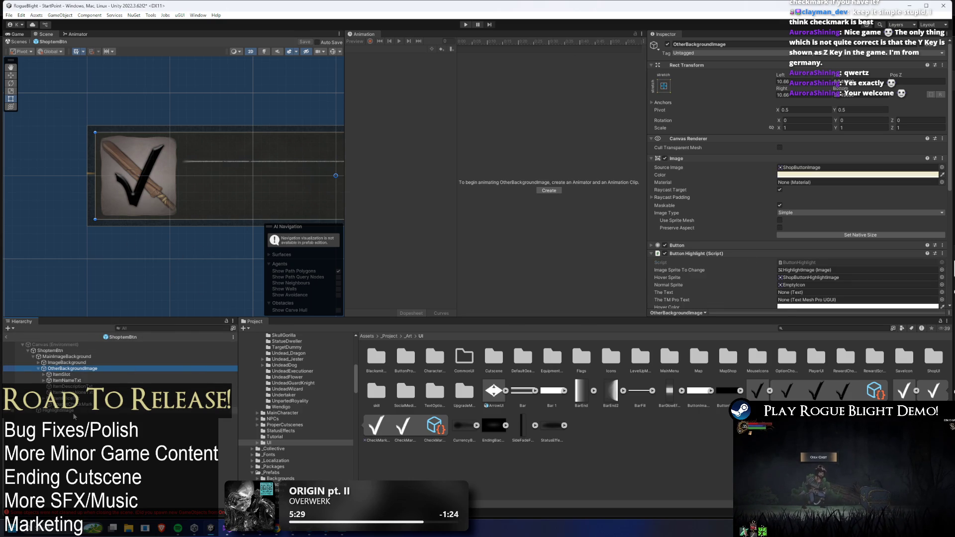
pyautogui.click(67, 411)
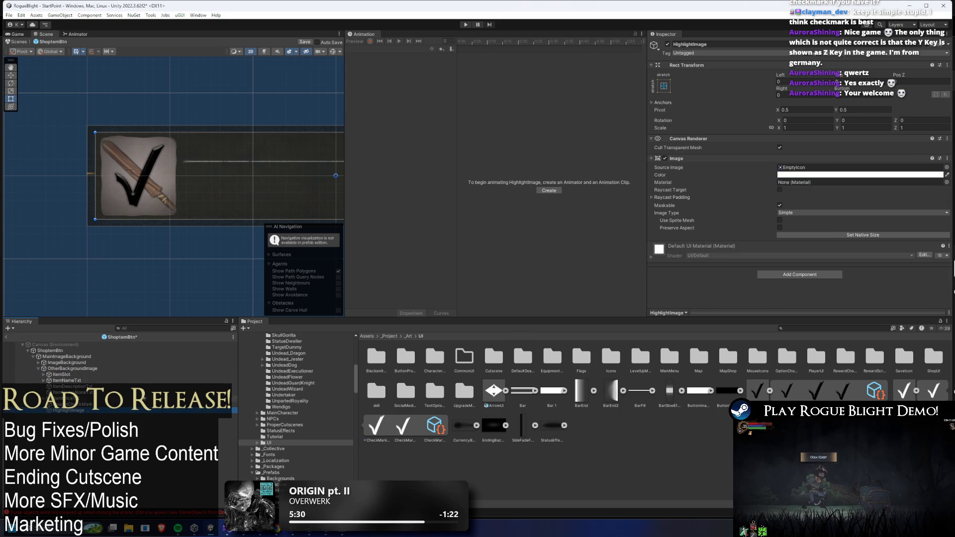
pyautogui.click(779, 275)
pyautogui.press('Return')
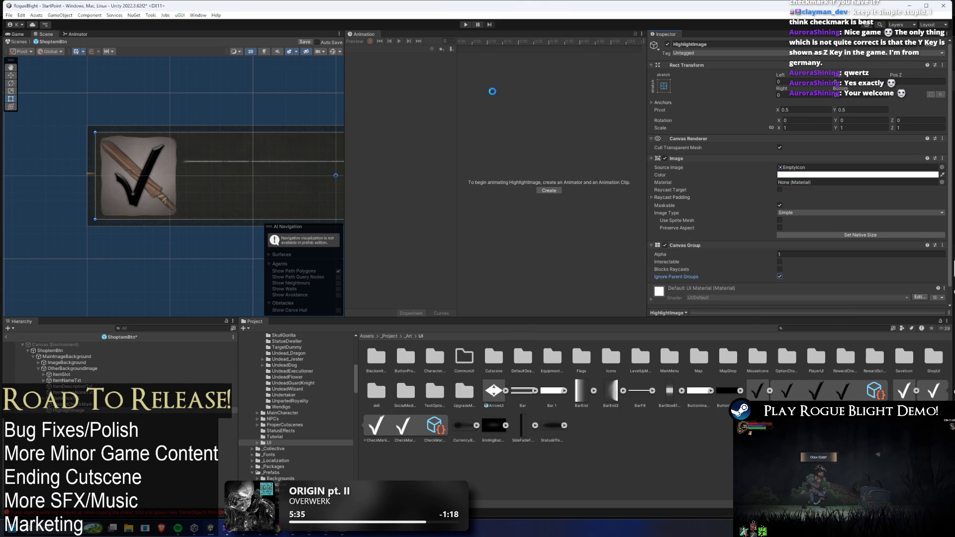
pyautogui.click(466, 24)
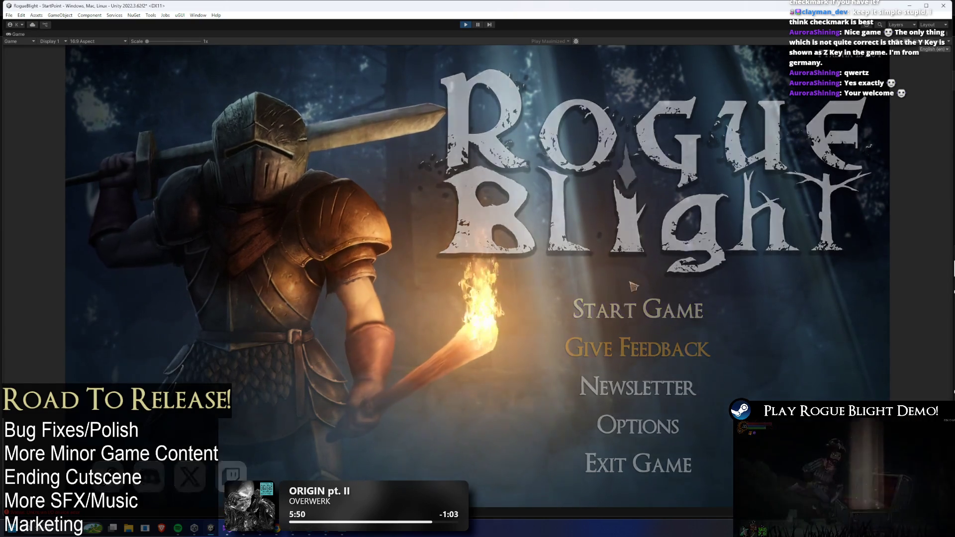
# Start a game, load the first save slot, and open the forest shop
pyautogui.click(639, 301)
pyautogui.click(658, 262)
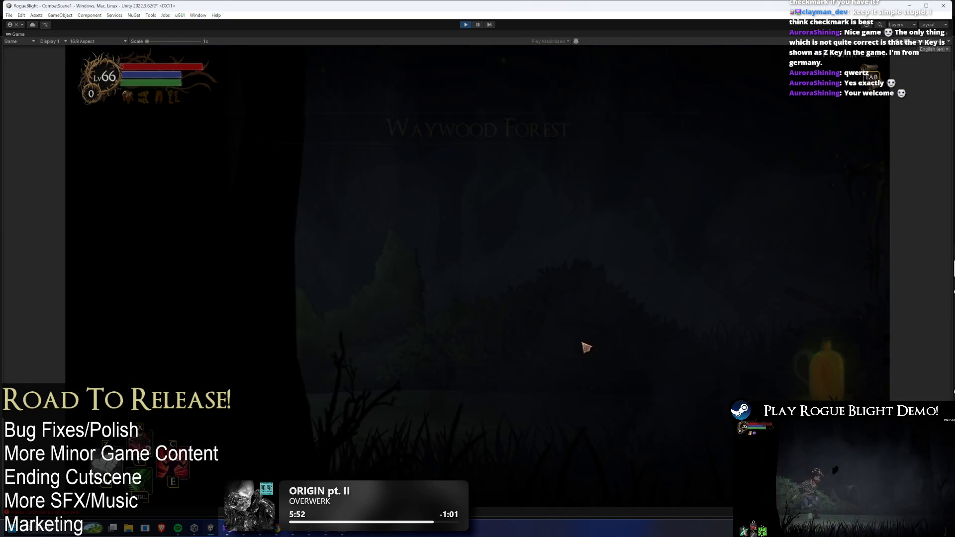
pyautogui.press('e')
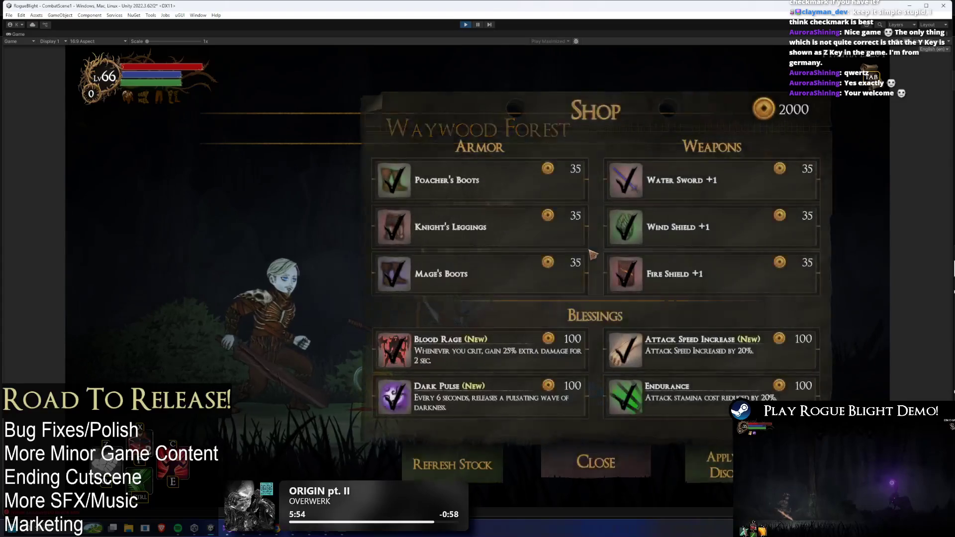
# Buy Poacher's Boots, Knight's Leggings, Mage's Boots, Water Sword +1, Wind and Fire Shield +1, then stop
pyautogui.click(480, 190)
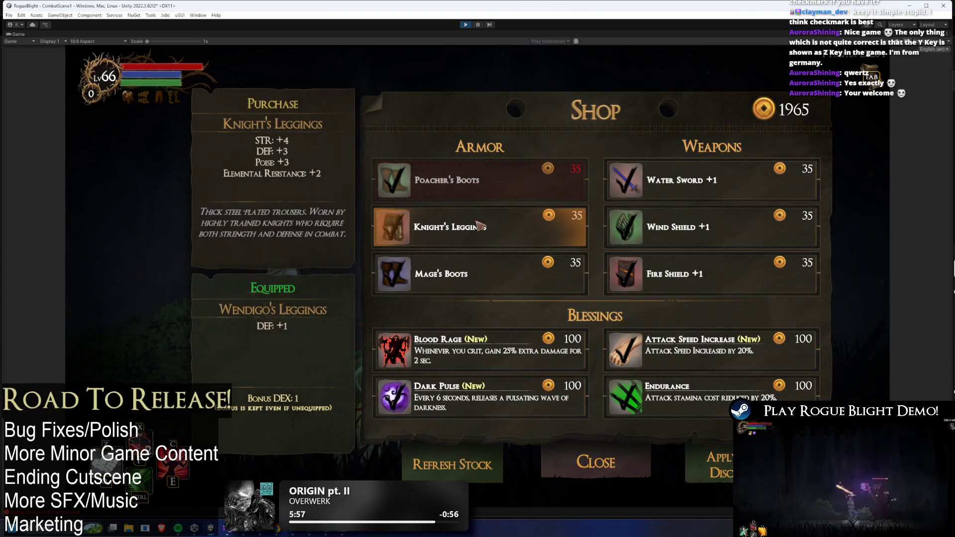
pyautogui.moveTo(499, 261)
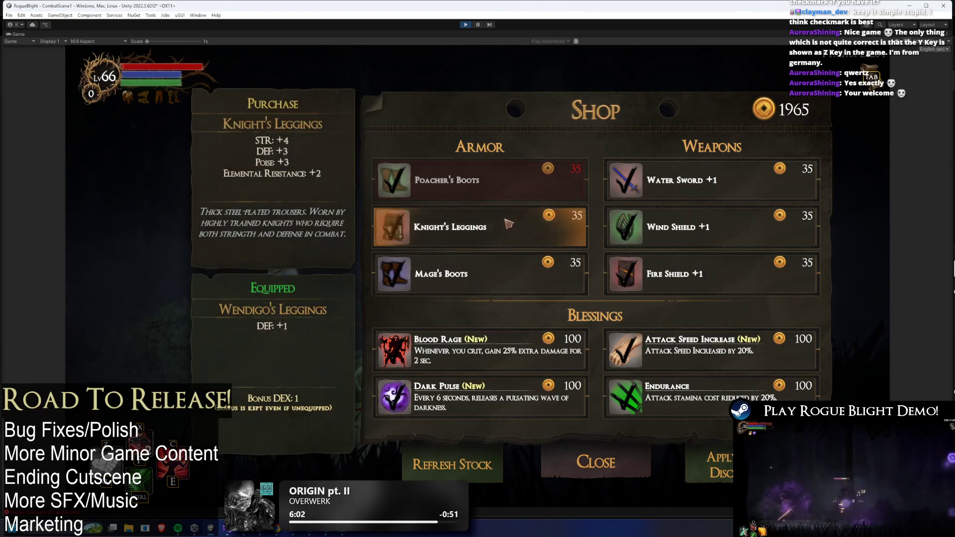
pyautogui.click(523, 224)
pyautogui.click(495, 277)
pyautogui.click(711, 180)
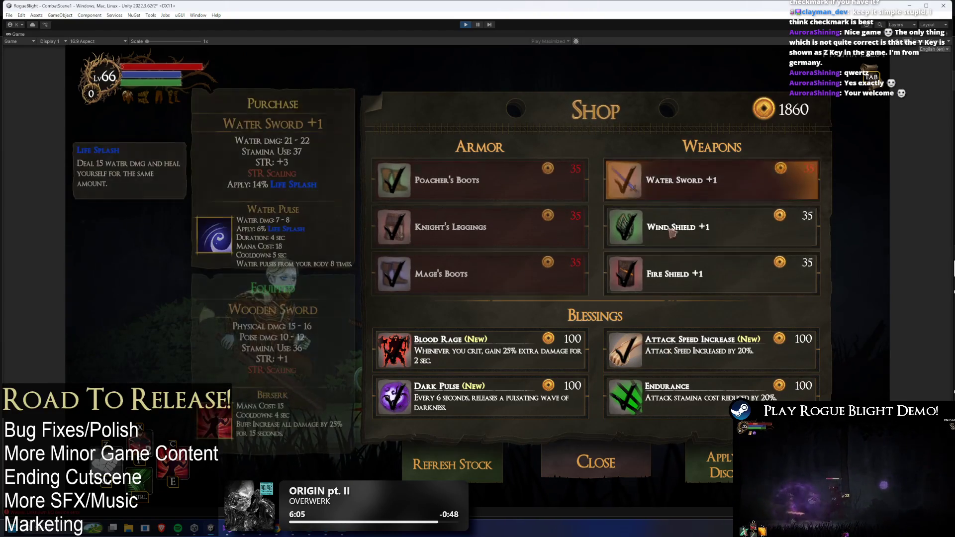
pyautogui.click(712, 227)
pyautogui.click(712, 273)
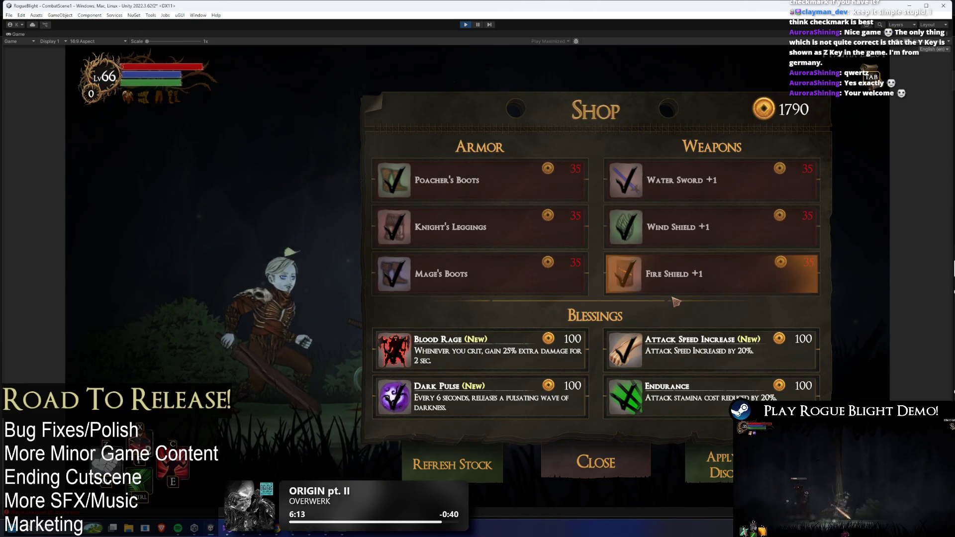
pyautogui.click(477, 25)
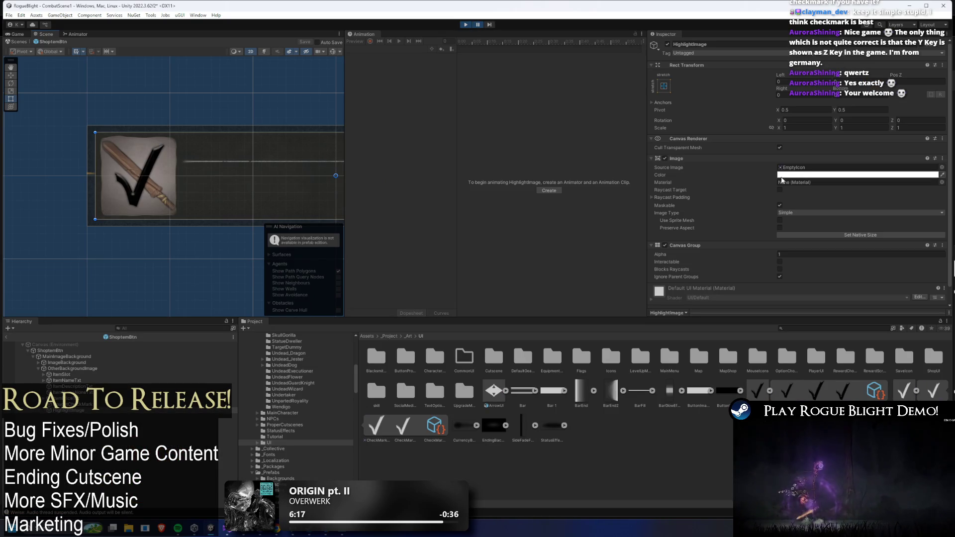
# Assign the CheckMark sprite as BoughtCheckMark's Source Image and briefly test it in Play mode
pyautogui.scroll(-1, 782, 180)
pyautogui.click(86, 403)
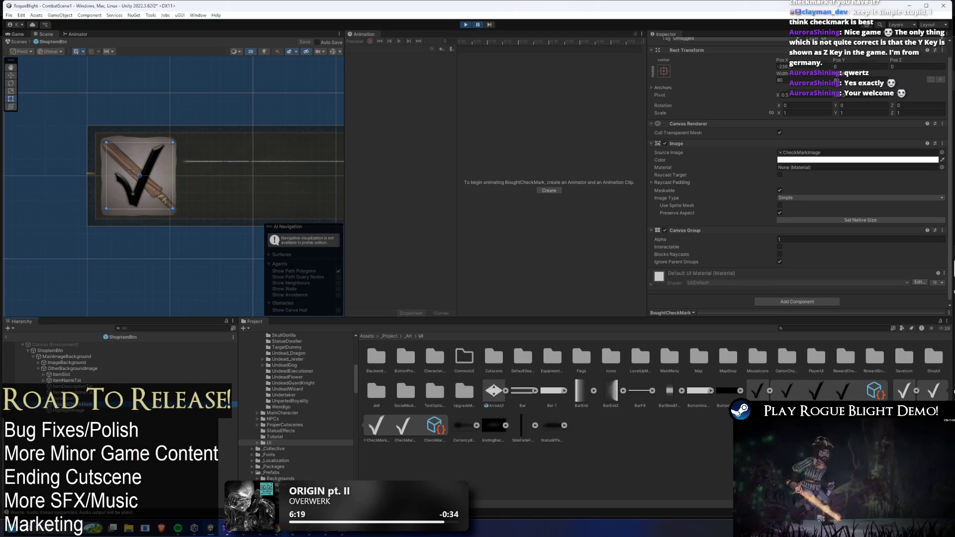
pyautogui.click(858, 152)
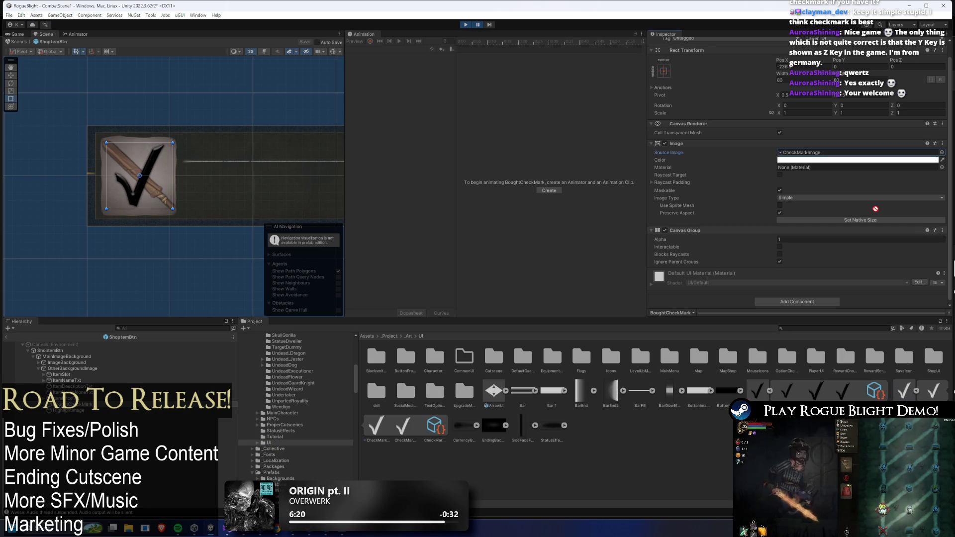
pyautogui.moveTo(933, 391); pyautogui.dragTo(826, 182)
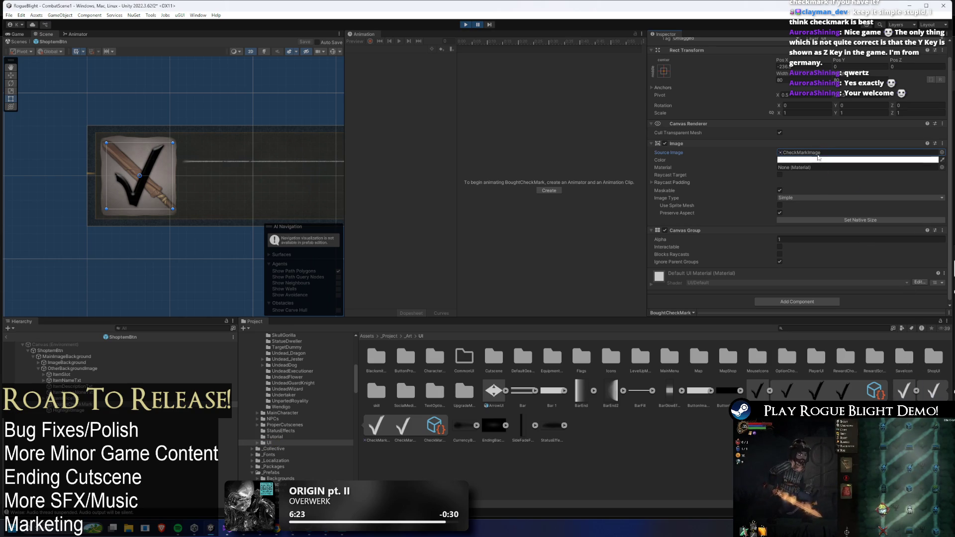
pyautogui.moveTo(382, 447)
pyautogui.mouseDown()
pyautogui.moveTo(635, 240)
pyautogui.moveTo(796, 153)
pyautogui.mouseUp()
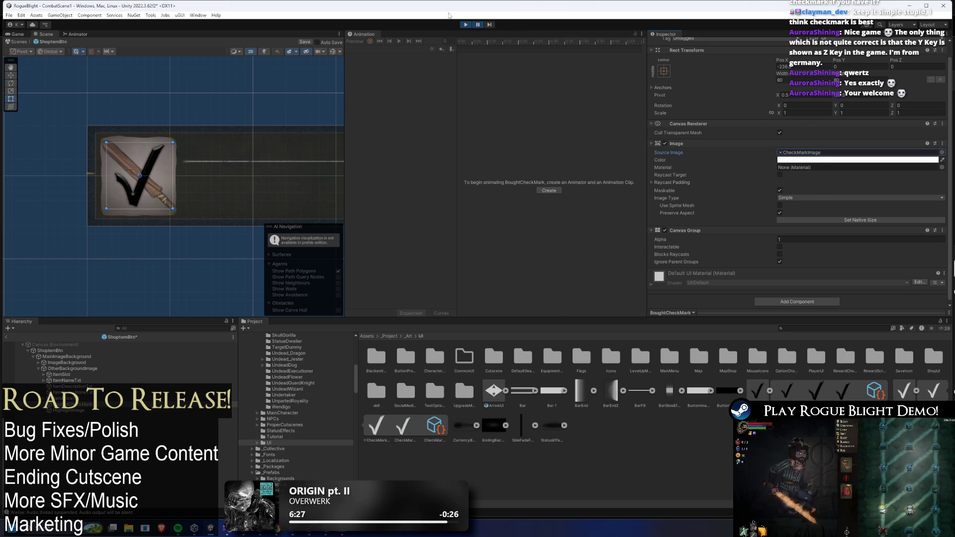
pyautogui.click(477, 25)
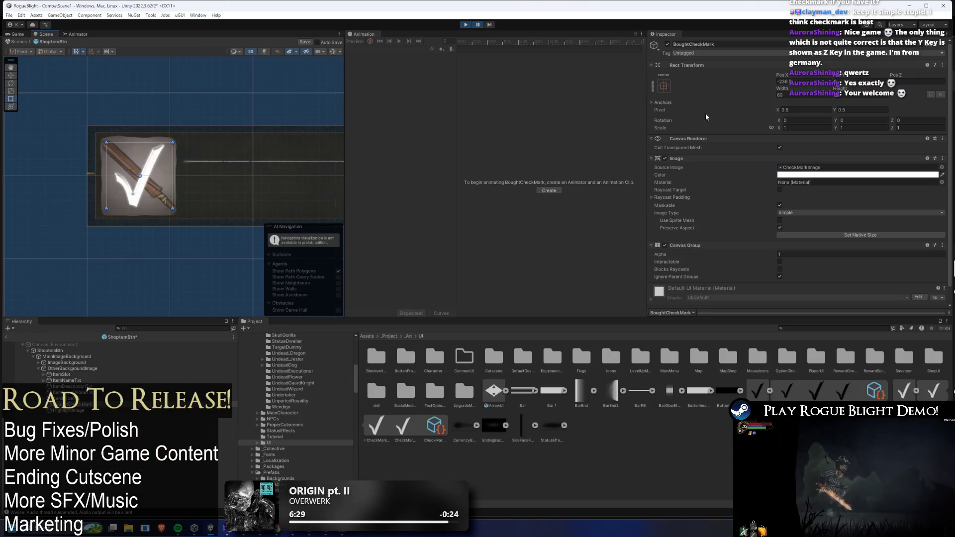
pyautogui.click(466, 25)
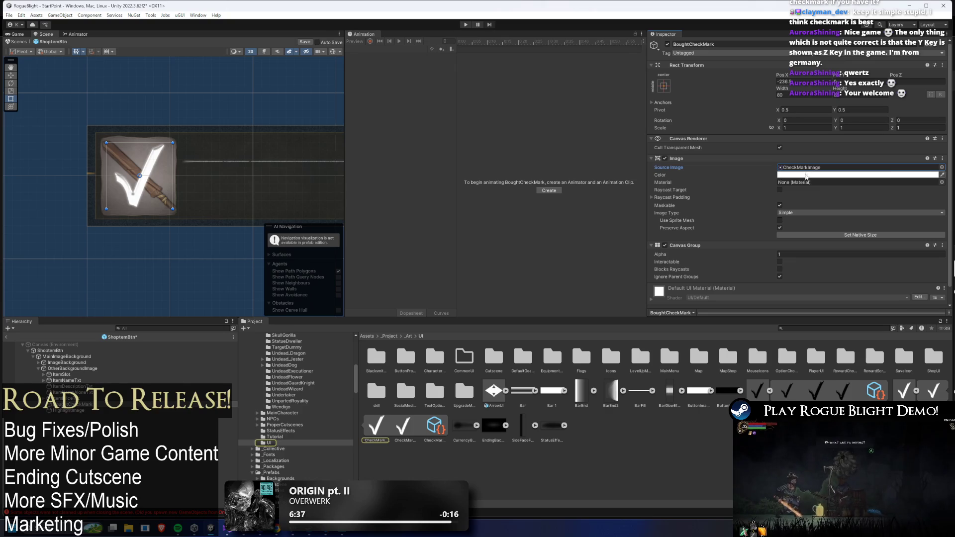
# Tint the checkmark dark green (157200)
pyautogui.moveTo(842, 216); pyautogui.dragTo(849, 214)
pyautogui.moveTo(873, 260); pyautogui.dragTo(838, 199)
pyautogui.moveTo(859, 229)
pyautogui.mouseDown()
pyautogui.moveTo(857, 238)
pyautogui.moveTo(838, 218)
pyautogui.moveTo(868, 251)
pyautogui.moveTo(895, 256)
pyautogui.moveTo(914, 207)
pyautogui.moveTo(919, 240)
pyautogui.moveTo(870, 242)
pyautogui.moveTo(879, 243)
pyautogui.mouseUp()
pyautogui.click(890, 170)
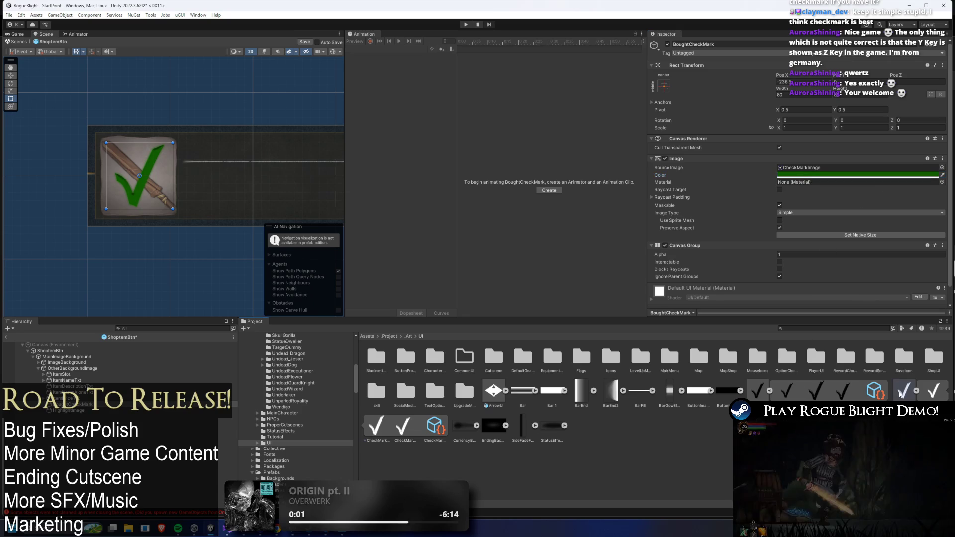
# Open CheckMarkUI_White.psb and apply an Exposure adjustment with lowered Gamma Correction
pyautogui.doubleClick(894, 386)
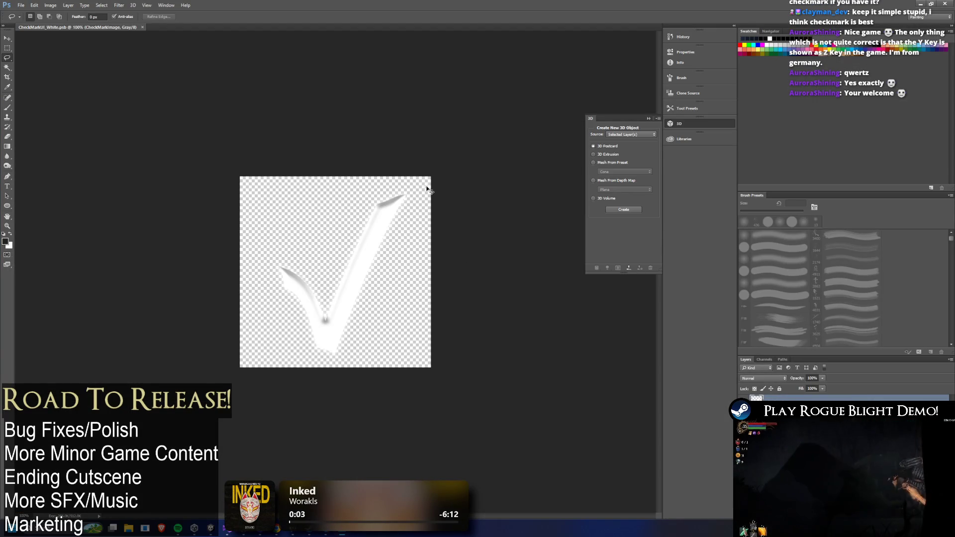
pyautogui.click(50, 5)
pyautogui.moveTo(90, 23)
pyautogui.click(145, 45)
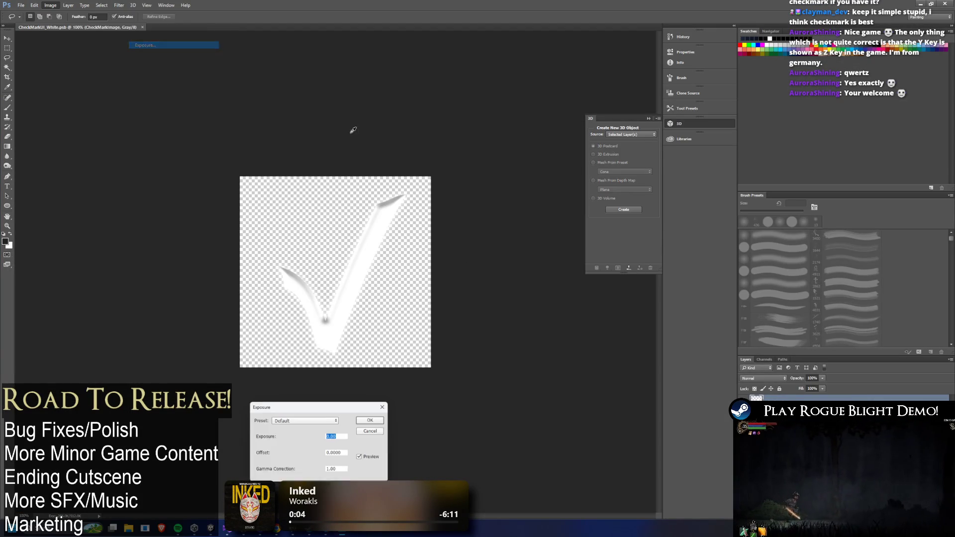
pyautogui.moveTo(303, 444)
pyautogui.mouseDown()
pyautogui.moveTo(286, 461)
pyautogui.moveTo(311, 460)
pyautogui.moveTo(289, 478)
pyautogui.moveTo(260, 478)
pyautogui.moveTo(332, 478)
pyautogui.moveTo(306, 478)
pyautogui.mouseUp()
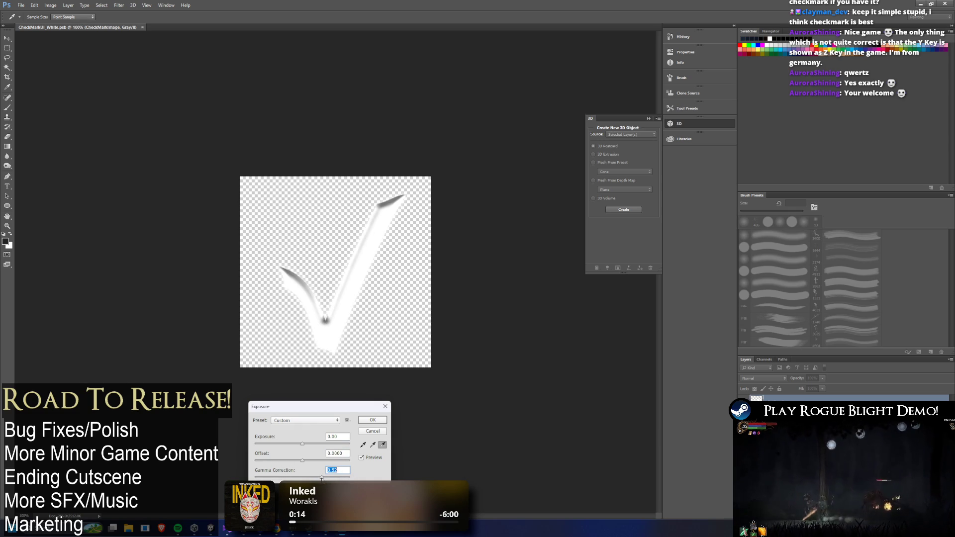
pyautogui.click(373, 420)
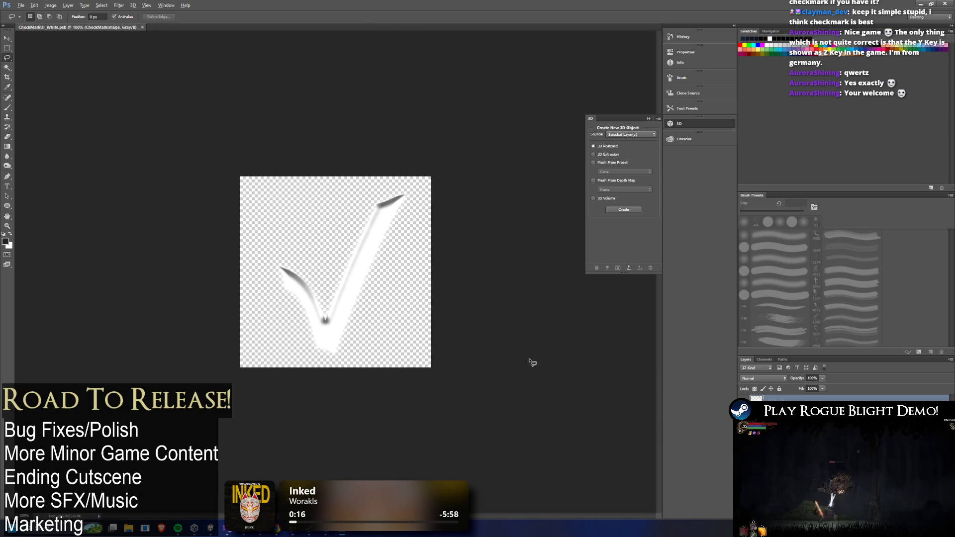
pyautogui.hotkey('alt', 'Tab')
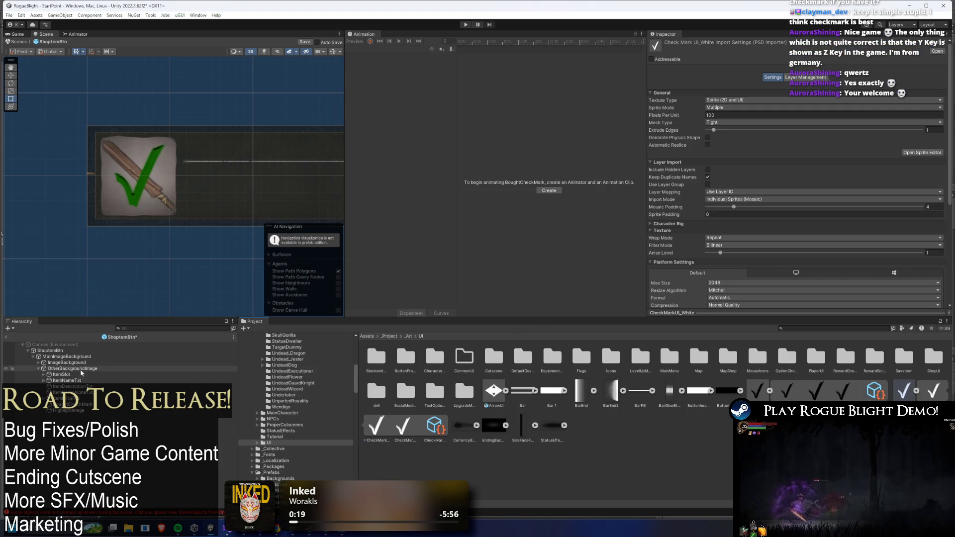
pyautogui.hotkey('alt', 'Tab')
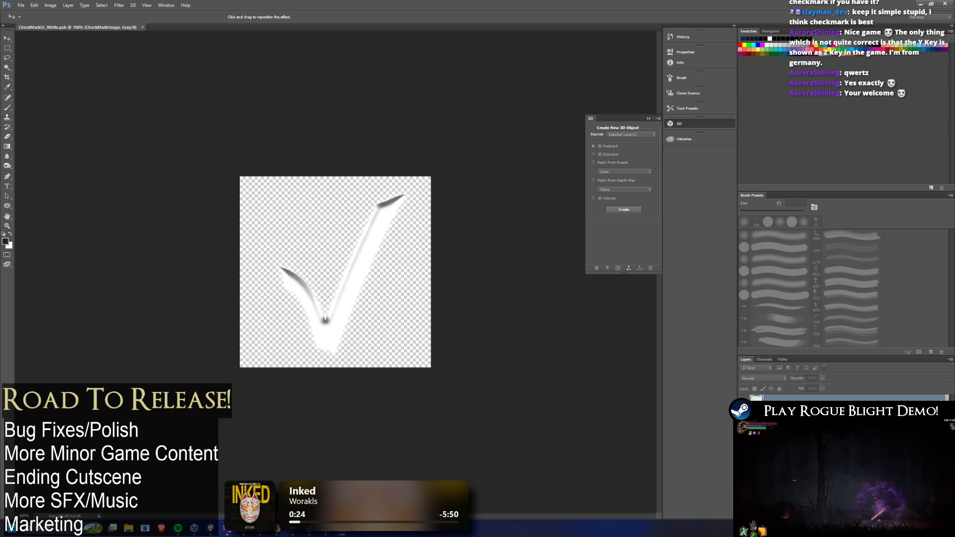
# Try shadow and outline layer effects on the checkmark, ending with the outline discarded
pyautogui.press('h')
pyautogui.press('i')
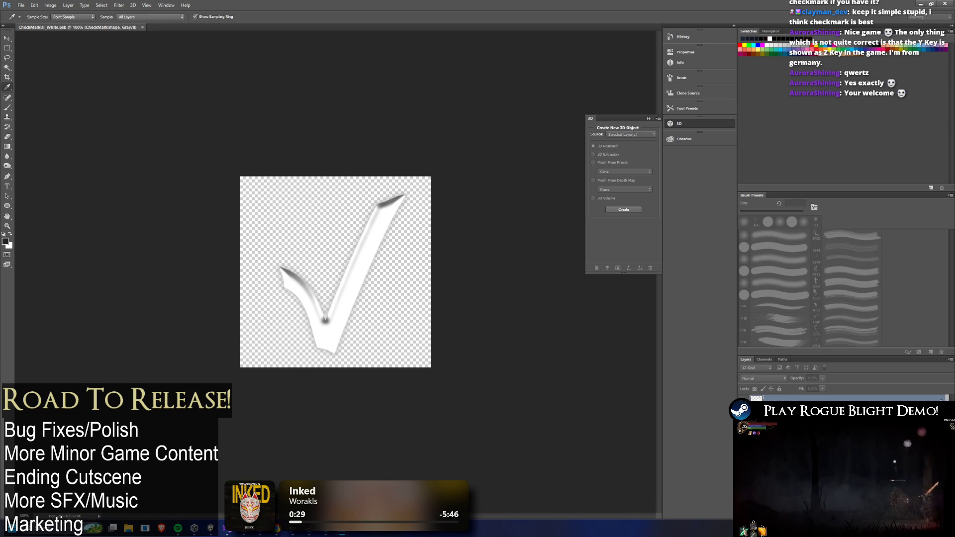
pyautogui.press('h')
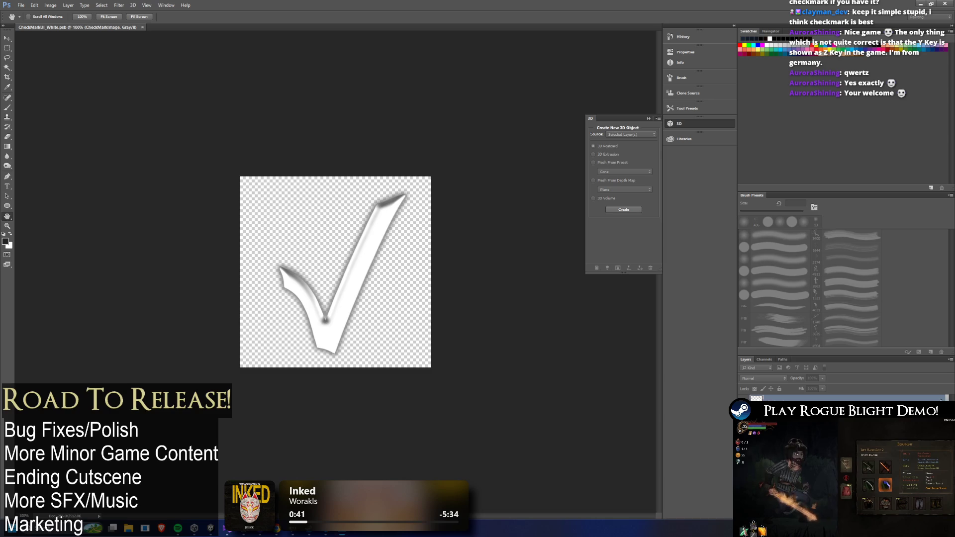
pyautogui.hotkey('ctrl', 'z')
pyautogui.press('space')
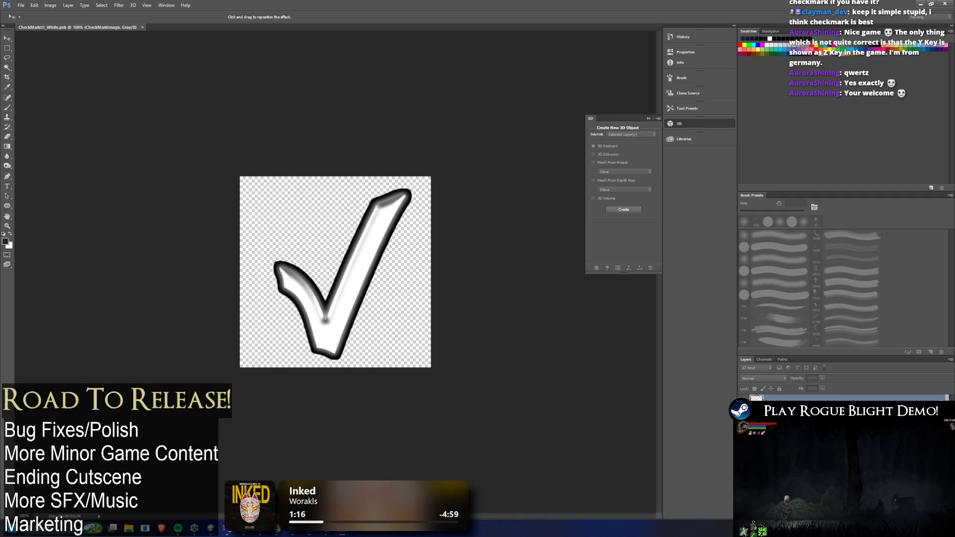
pyautogui.hotkey('ctrl', 'z')
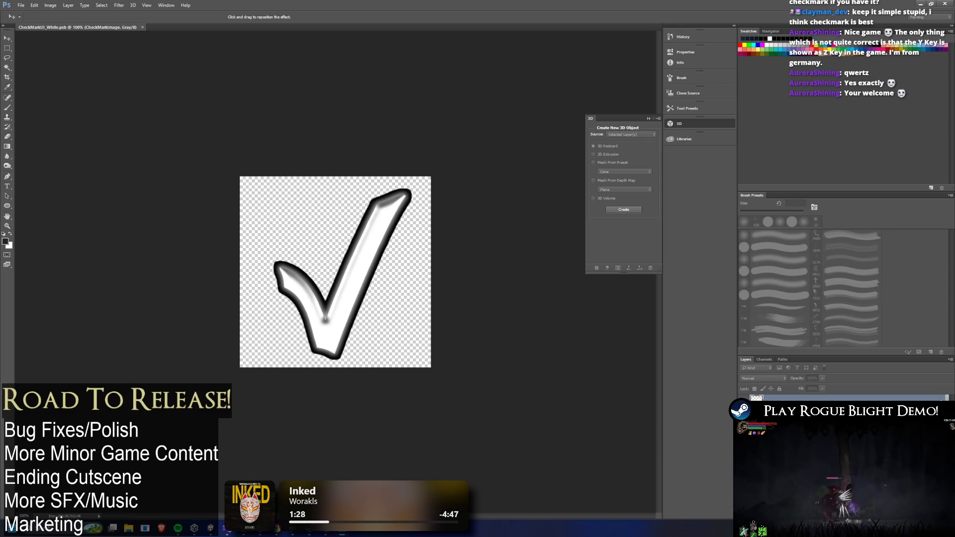
pyautogui.press('Escape')
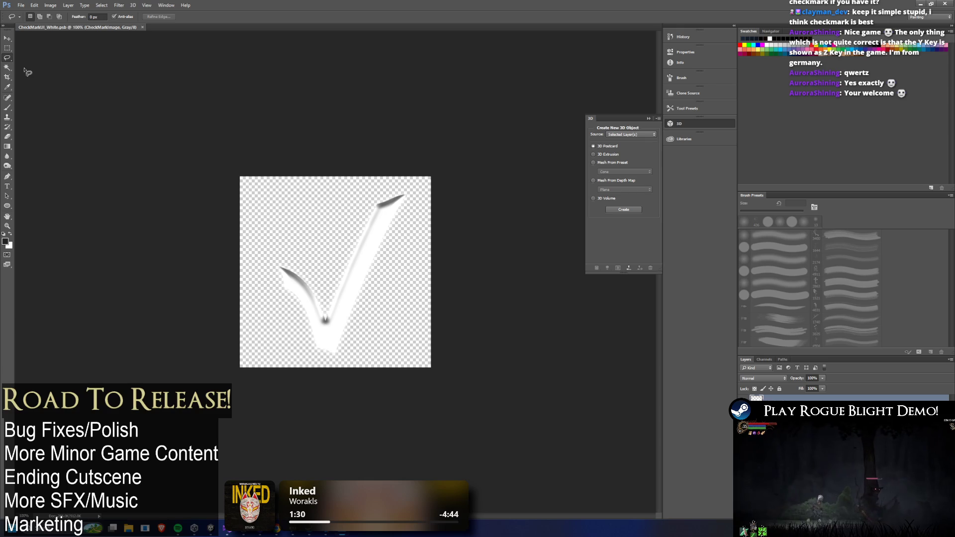
# Select the checkmark with the Magic Wand at tolerance 47 and point sampling, then deselect
pyautogui.click(7, 67)
pyautogui.click(323, 209)
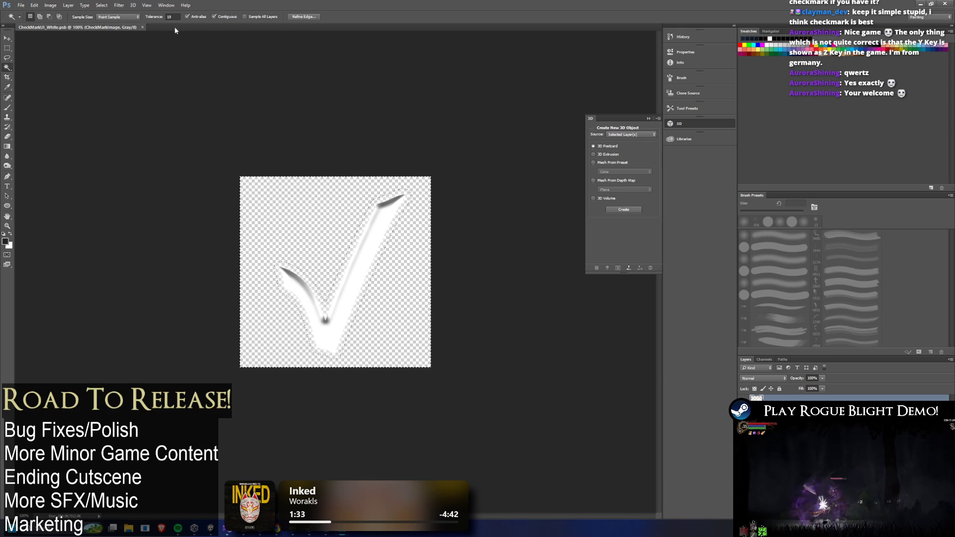
pyautogui.moveTo(147, 19); pyautogui.dragTo(166, 16)
pyautogui.hotkey('ctrl', 'd')
pyautogui.click(294, 209)
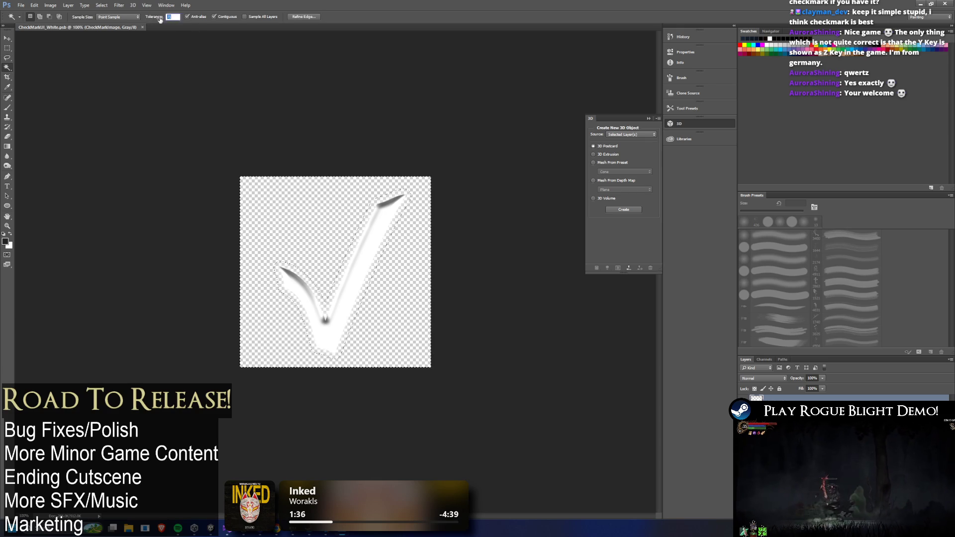
pyautogui.click(119, 17)
pyautogui.click(310, 232)
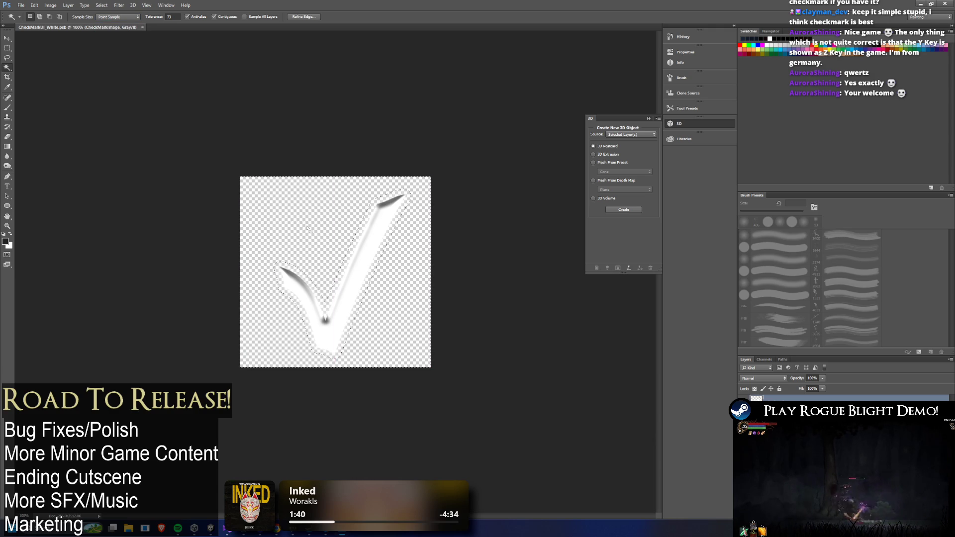
pyautogui.click(393, 236)
pyautogui.hotkey('ctrl', 'd')
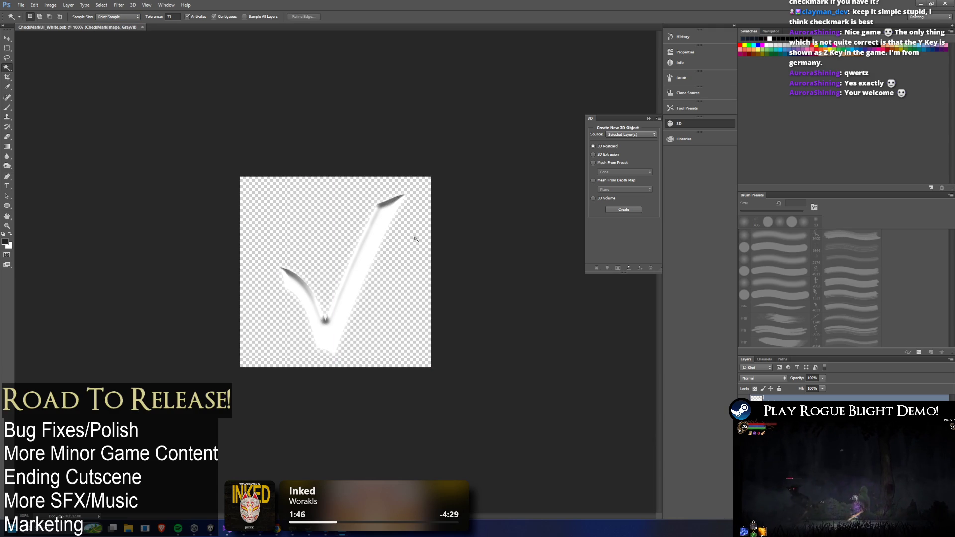
# Reselect the checkmark at tolerance 50, then at a tight tolerance of 3 on the right stroke's inner edge
pyautogui.rightClick(8, 69)
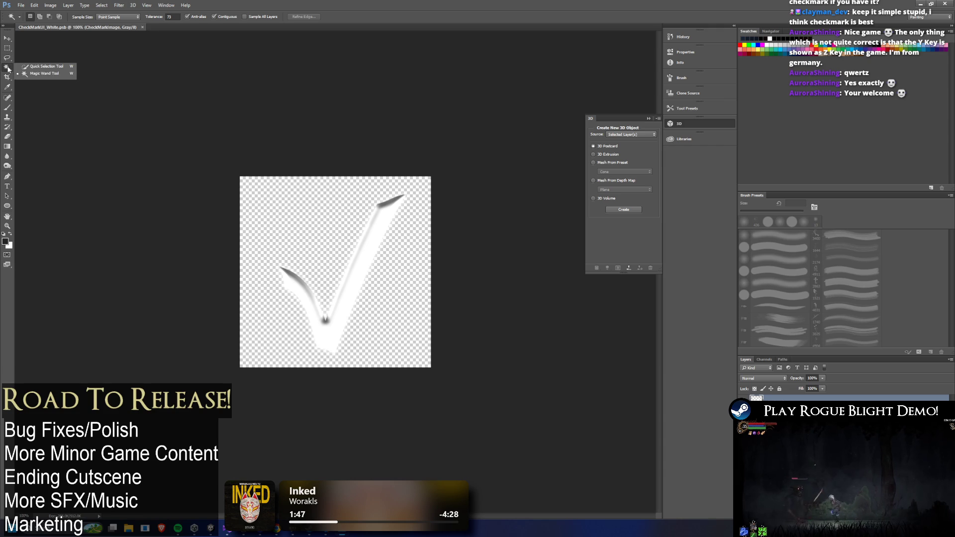
pyautogui.click(37, 74)
pyautogui.click(396, 305)
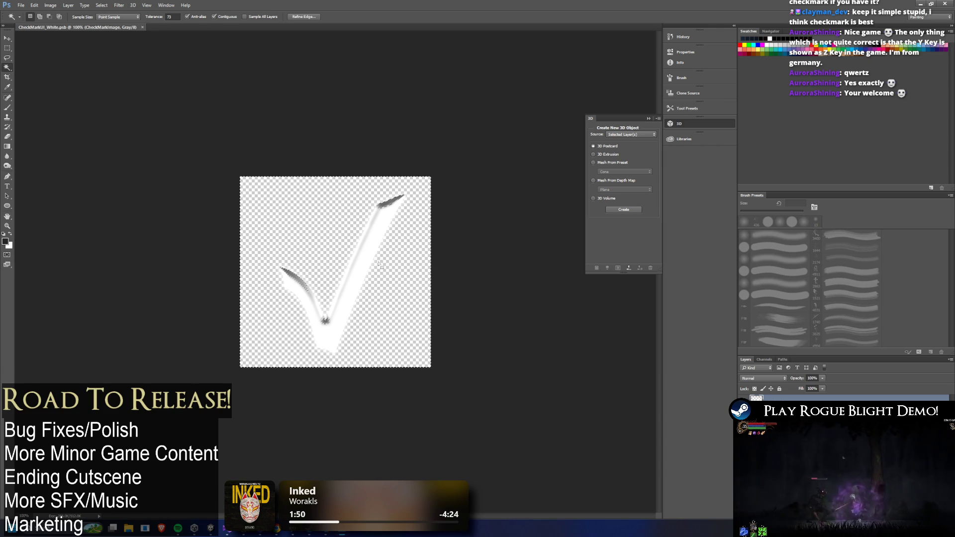
pyautogui.click(171, 16)
pyautogui.write('50')
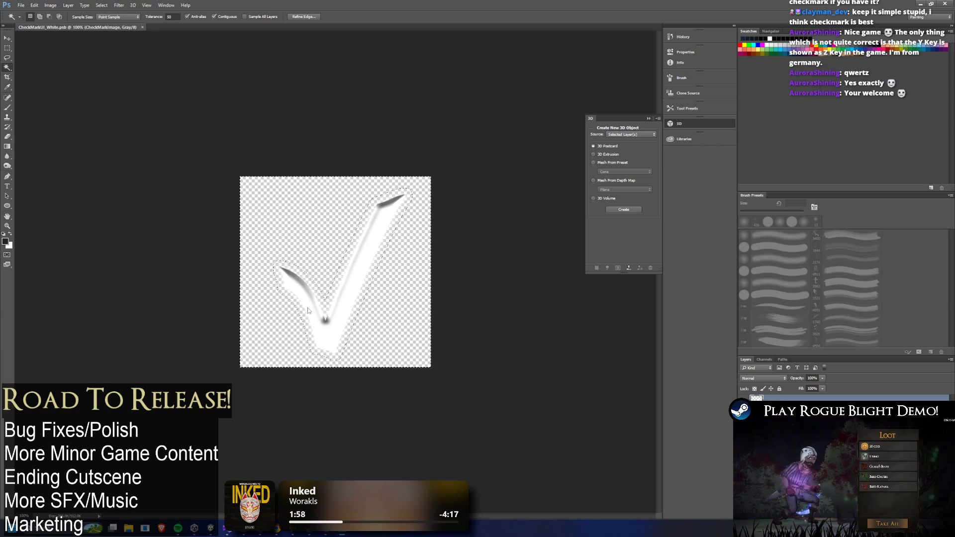
pyautogui.doubleClick(169, 16)
pyautogui.write('3')
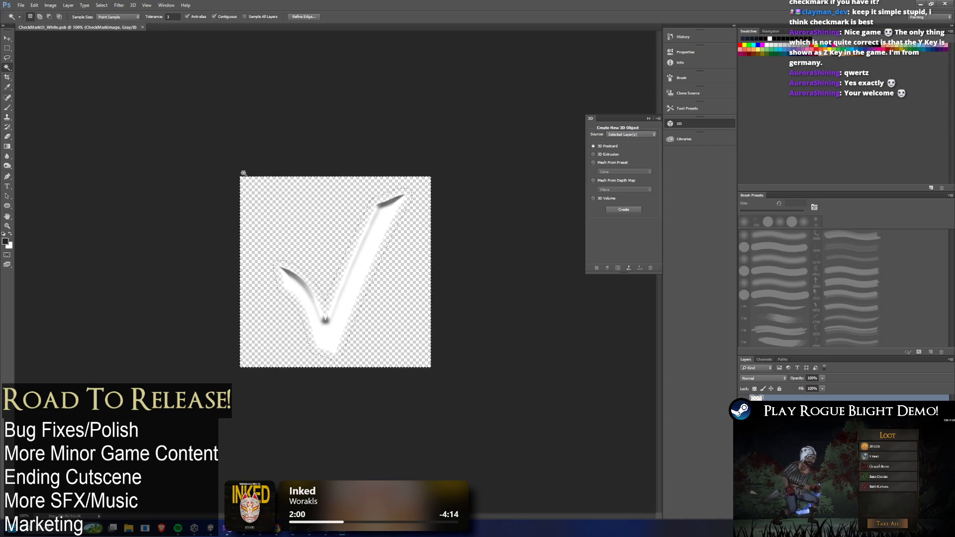
pyautogui.click(306, 304)
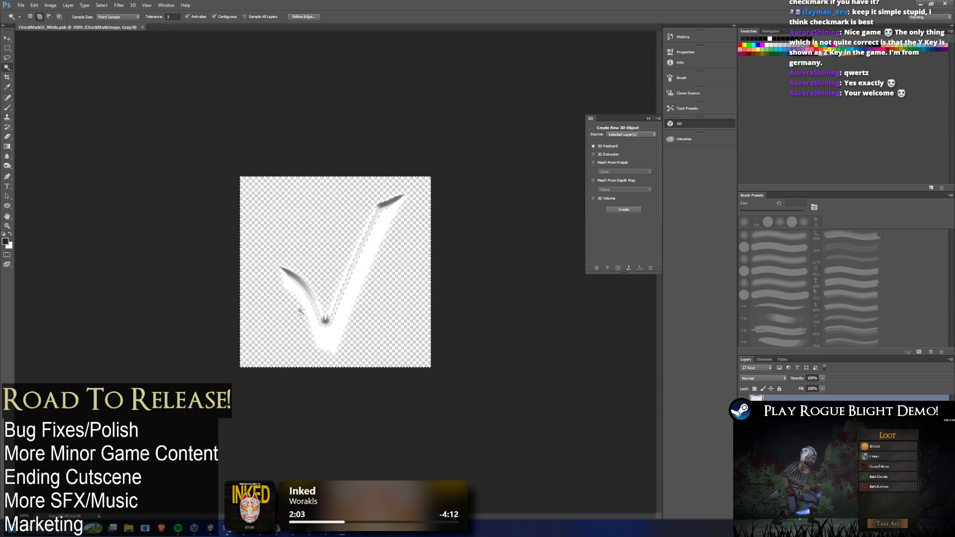
# Build a Quick Selection covering the left stroke, bottom point and surrounding checkmark area
pyautogui.rightClick(7, 67)
pyautogui.click(35, 68)
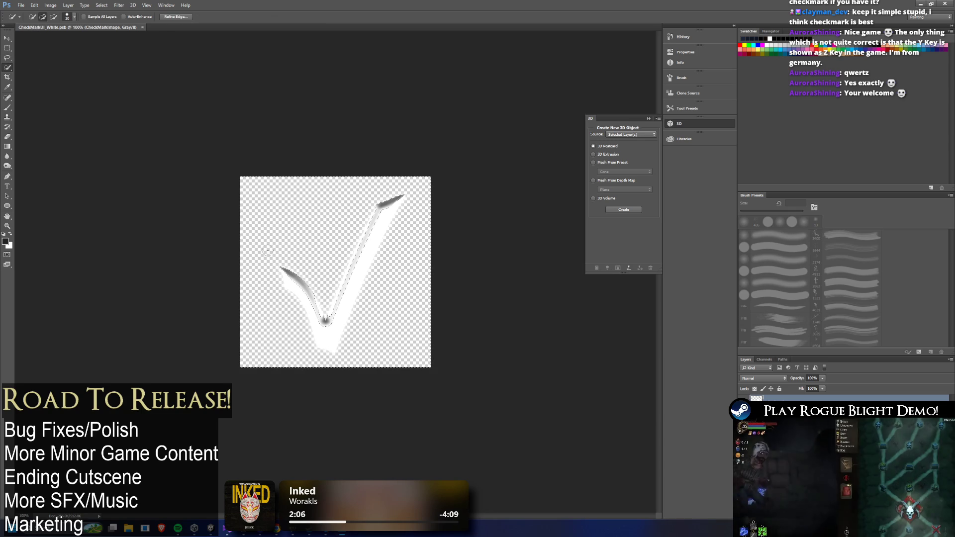
pyautogui.click(306, 298)
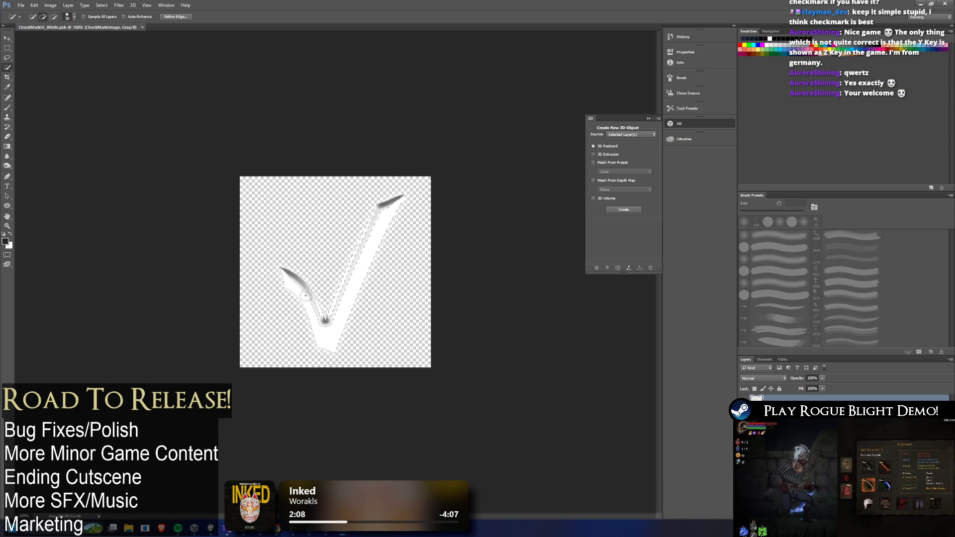
pyautogui.click(299, 290)
pyautogui.click(324, 321)
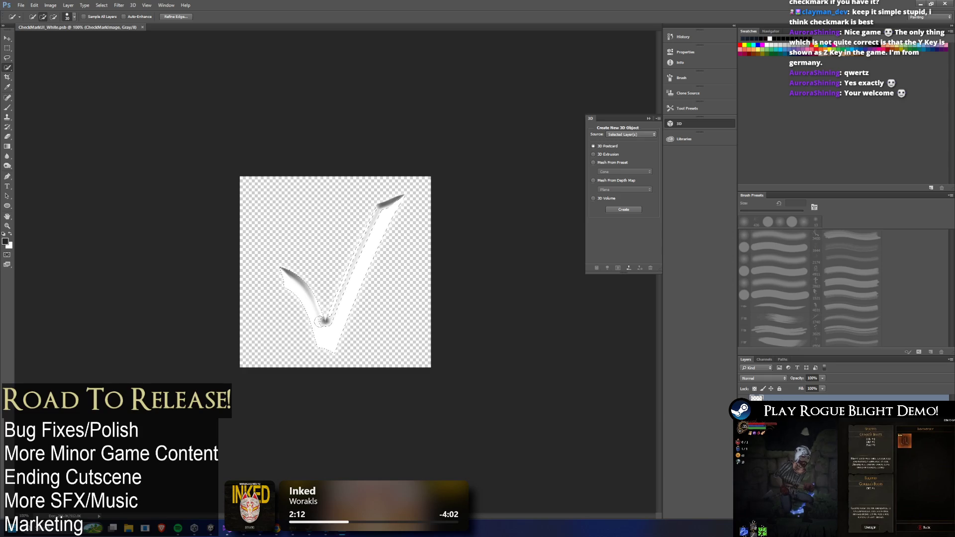
pyautogui.click(338, 314)
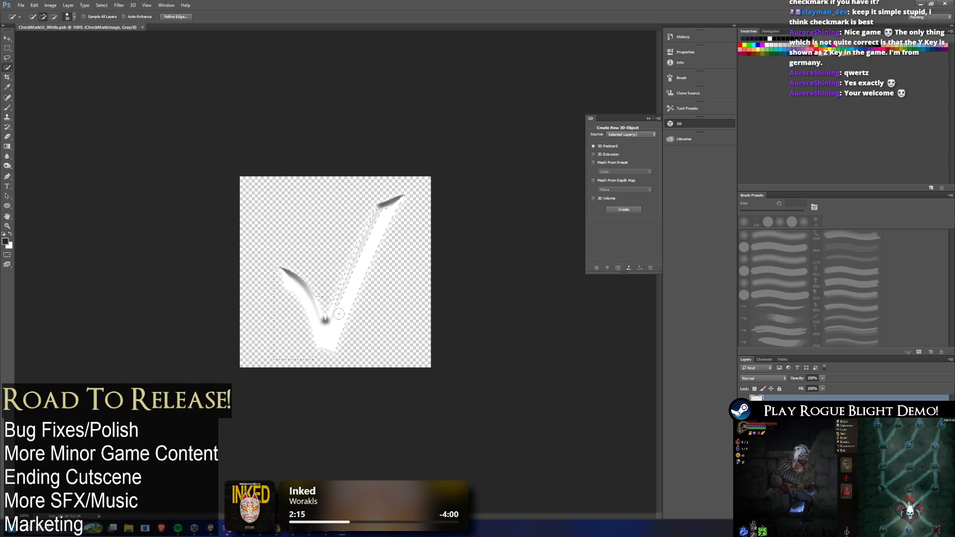
pyautogui.click(348, 293)
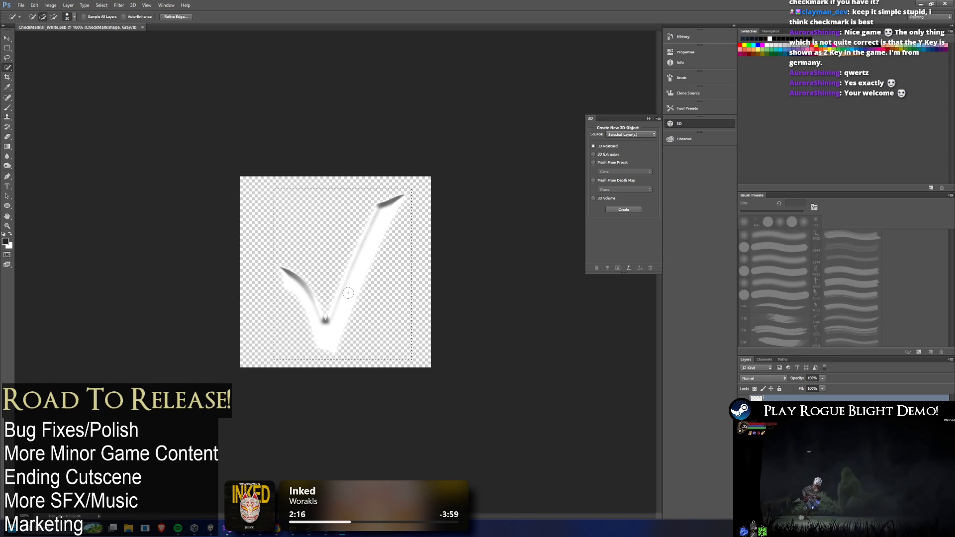
# Refine the selection's edge, delete the stray pixels inside it, and invert the selection
pyautogui.click(176, 17)
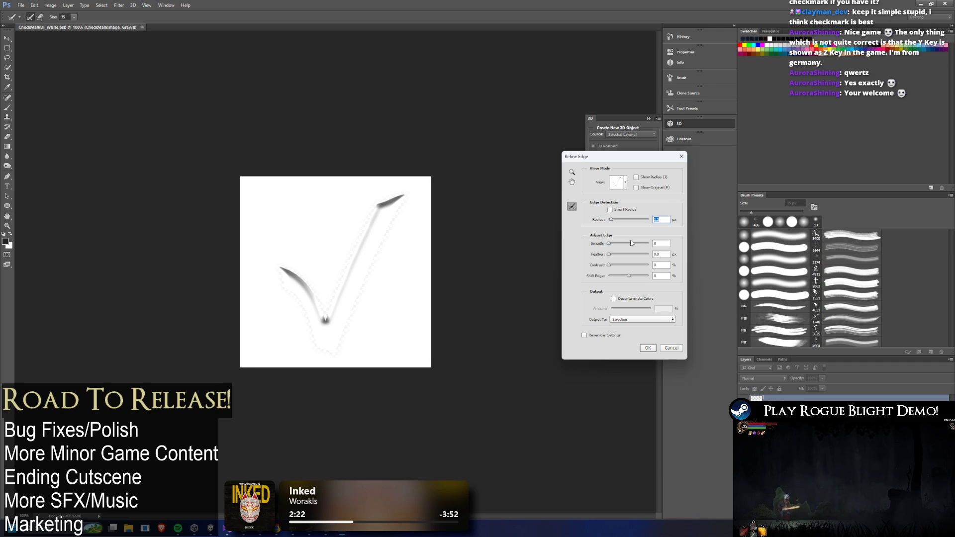
pyautogui.click(651, 347)
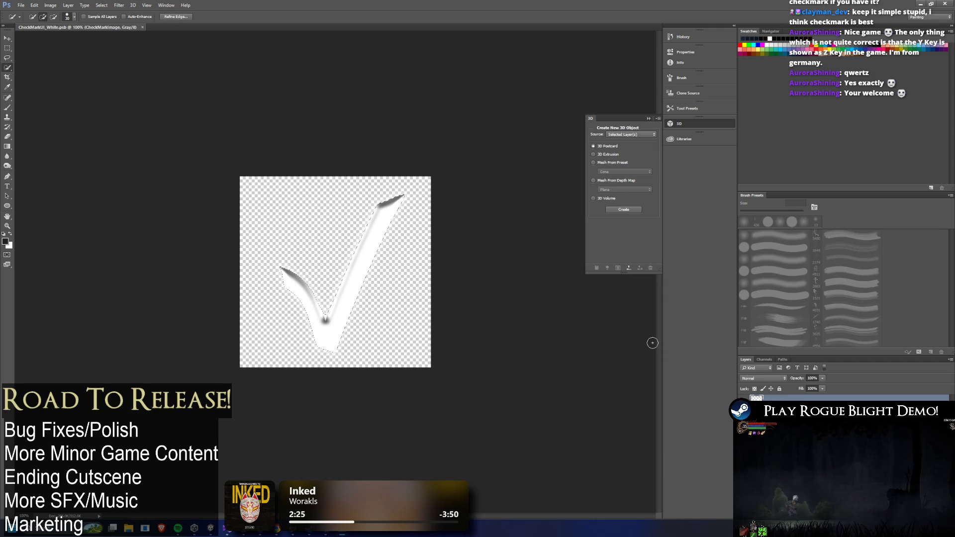
pyautogui.press('Delete')
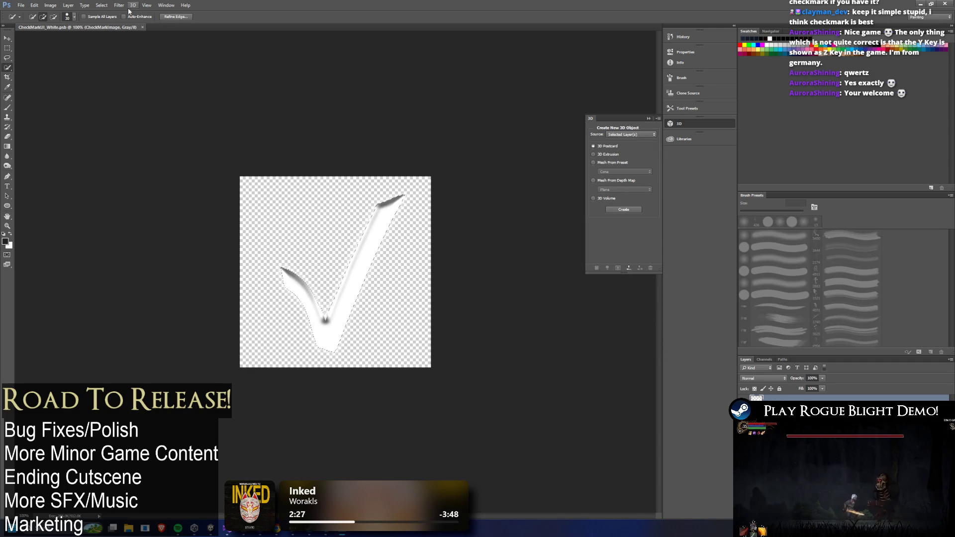
pyautogui.click(101, 5)
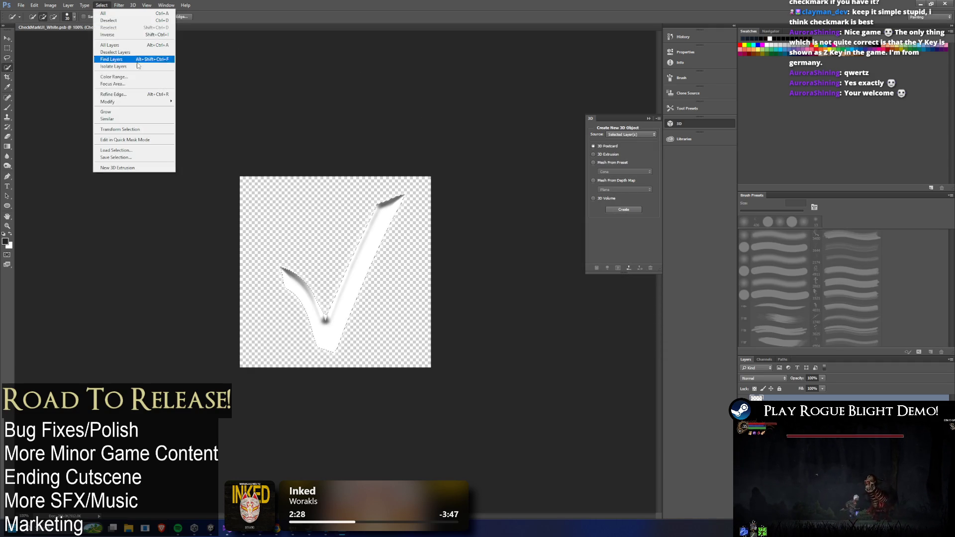
pyautogui.click(125, 35)
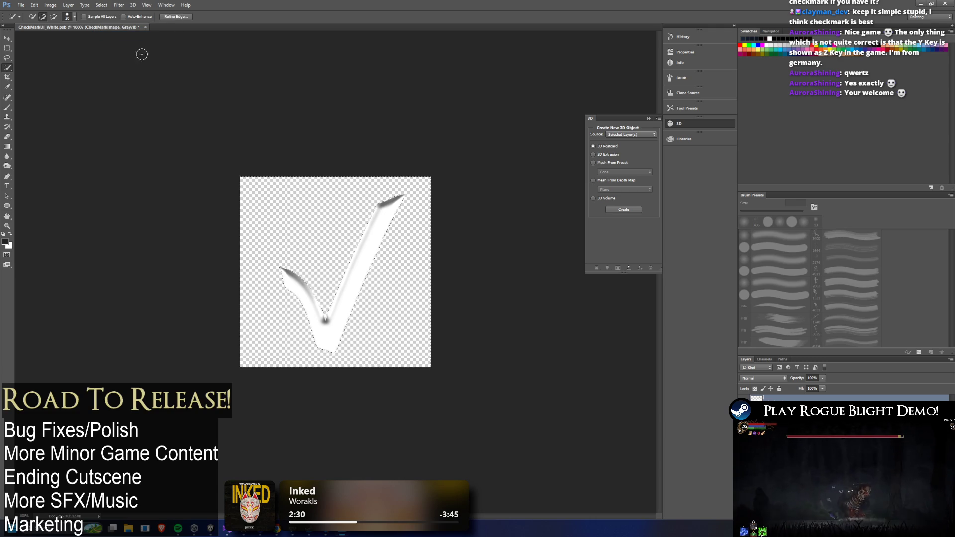
# Compare the checkmark's shading before and after the bevel, stepping back to the darker outlined bevel
pyautogui.press('m')
pyautogui.scroll(5, 333, 289)
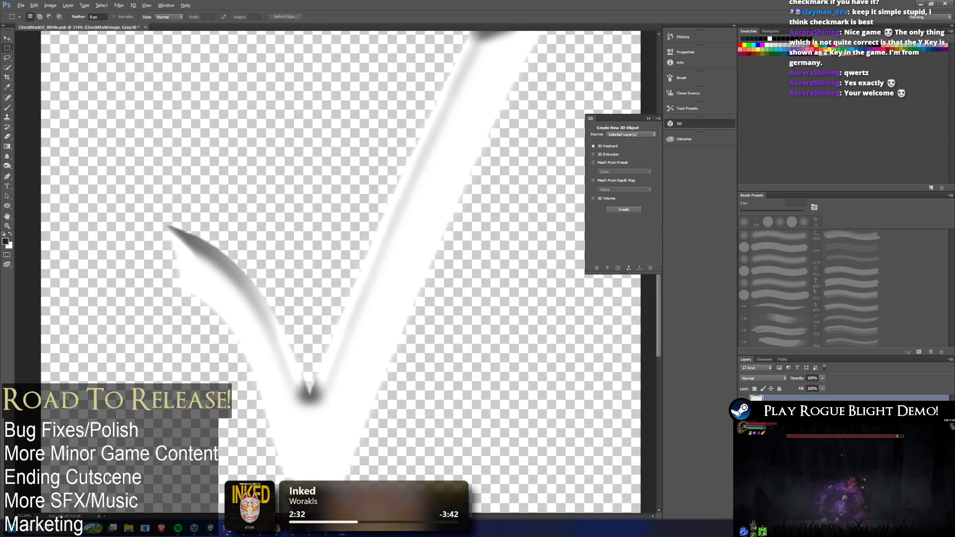
pyautogui.scroll(-4, 321, 378)
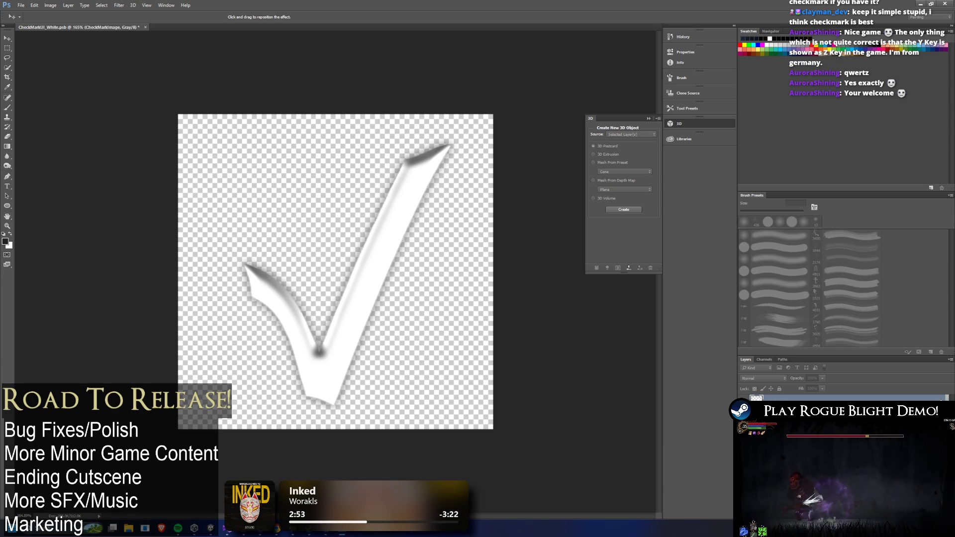
pyautogui.press('Return')
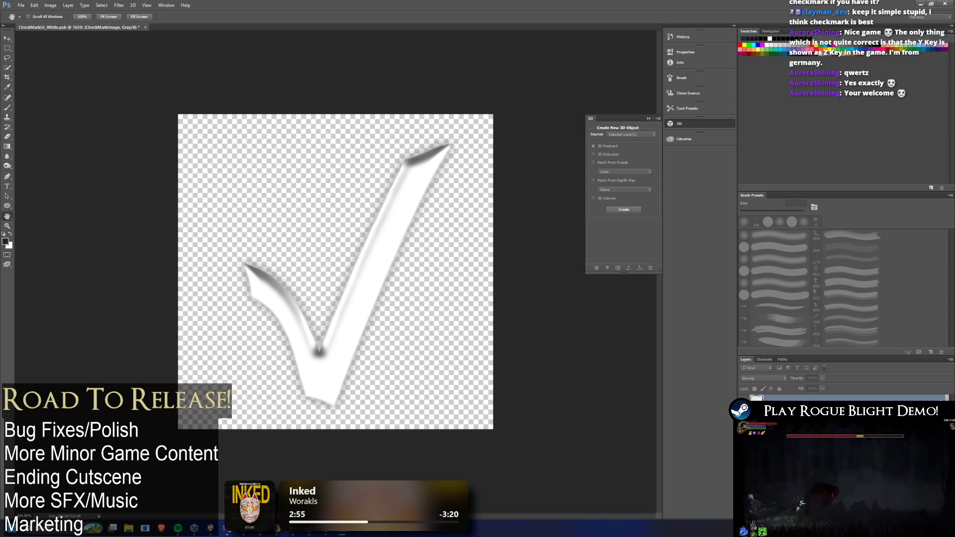
pyautogui.hotkey('ctrl', 'z')
pyautogui.hotkey('ctrl', 'z')
pyautogui.hotkey('ctrl', 'z')
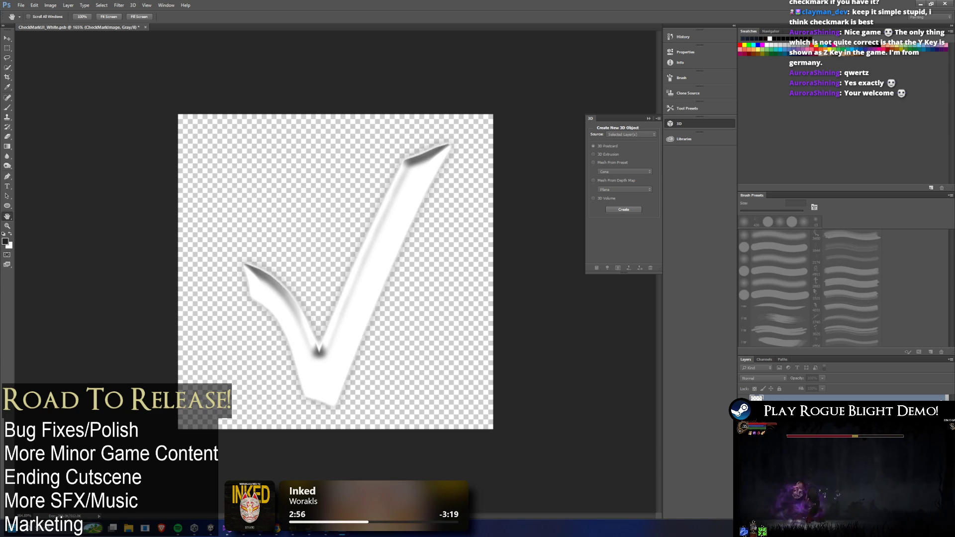
pyautogui.press('i')
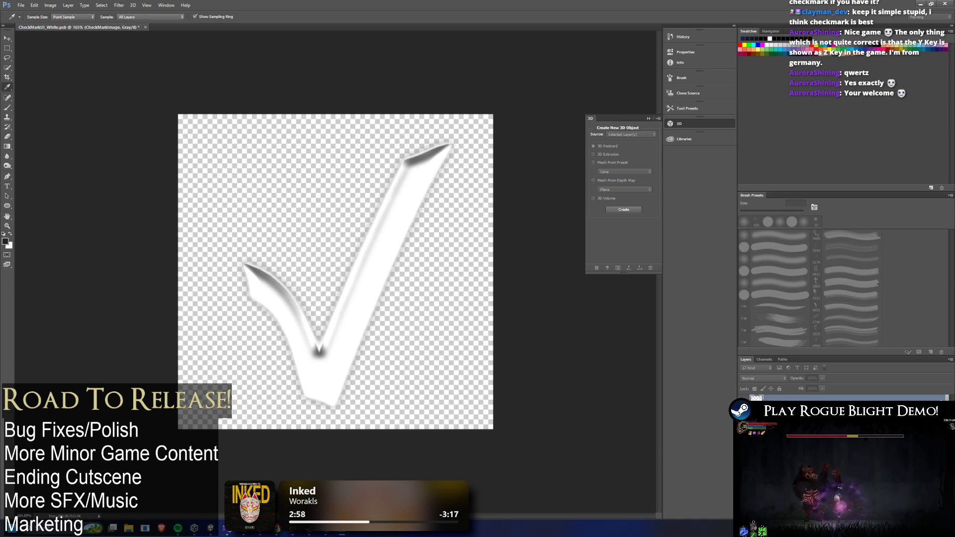
pyautogui.hotkey('ctrl', 'z')
# Toggle between the outlined, brighter and darker bevel looks, settling on the softer shading
pyautogui.press('h')
pyautogui.hotkey('ctrl', 'z')
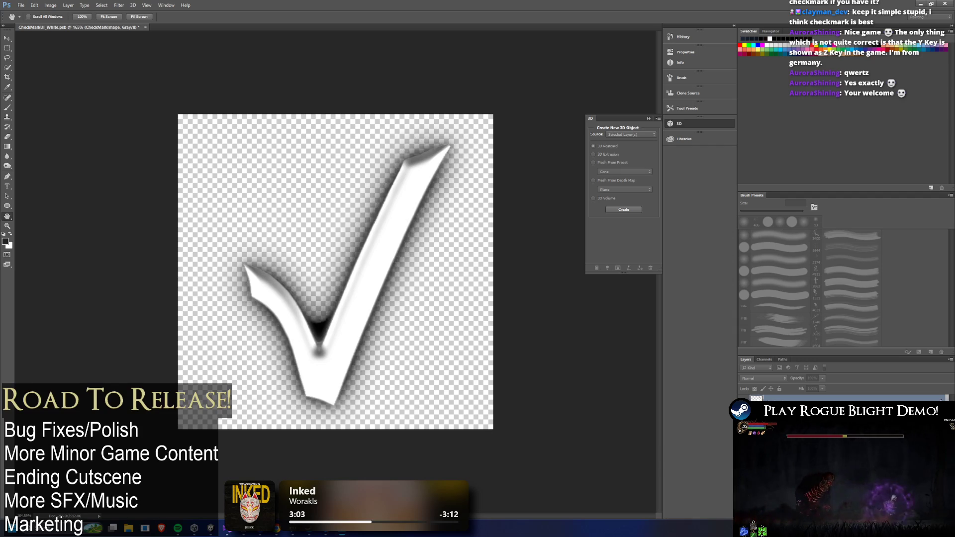
pyautogui.hotkey('ctrl', 'z')
pyautogui.hotkey('ctrl', 'z')
pyautogui.hotkey('ctrl', 'z')
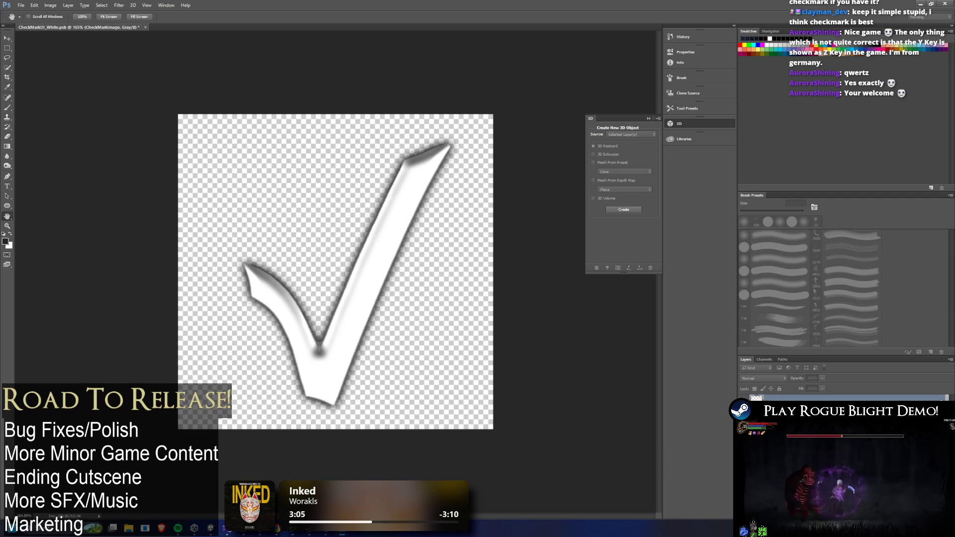
pyautogui.hotkey('ctrl', 'z')
pyautogui.hotkey('ctrl', 'z')
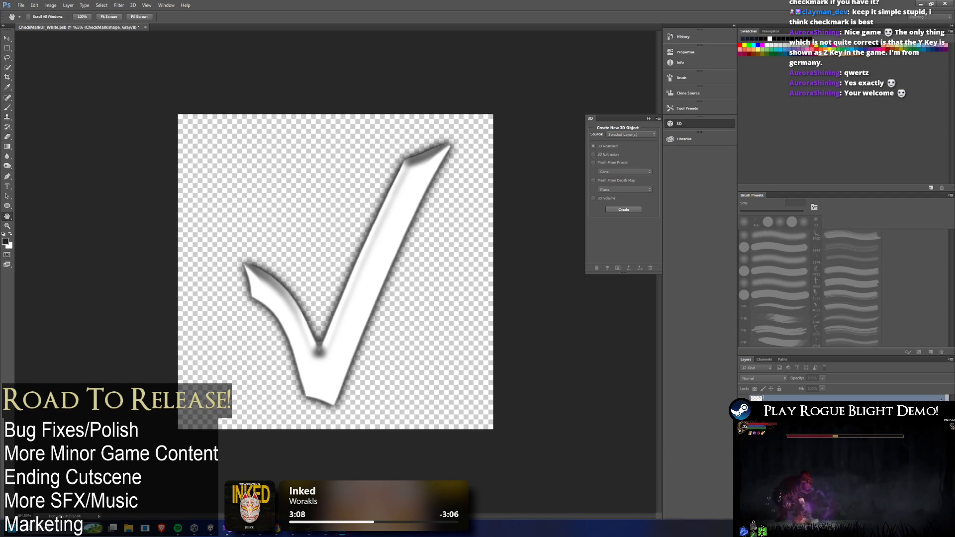
pyautogui.hotkey('ctrl', 'z')
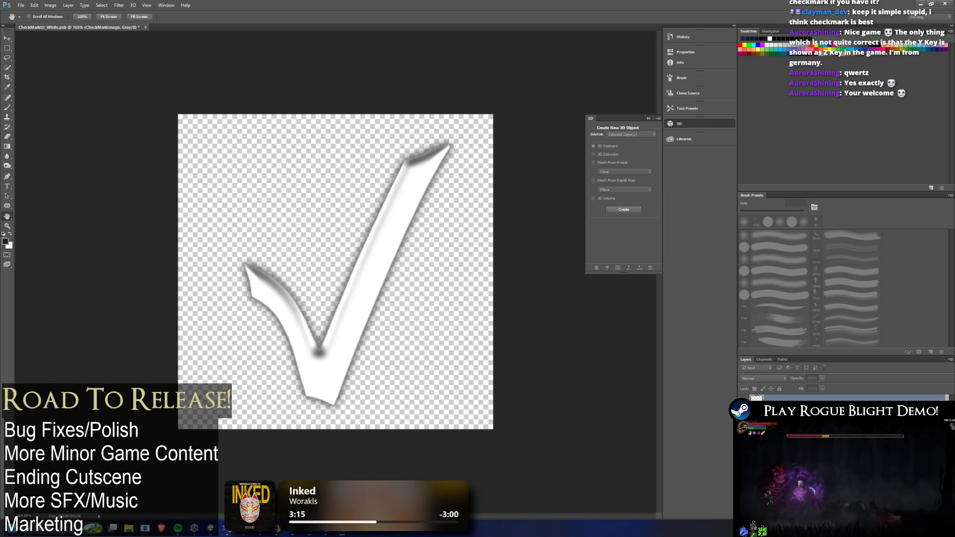
pyautogui.press('i')
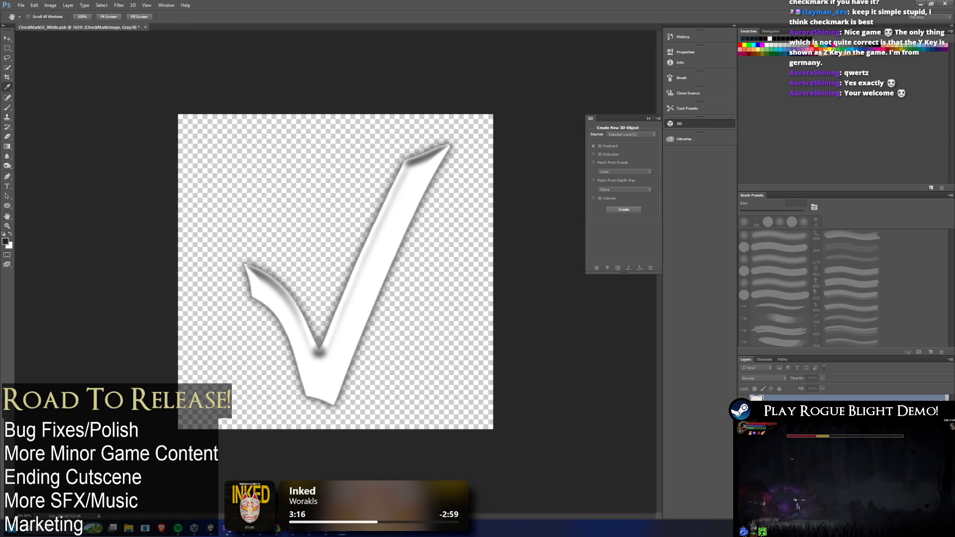
pyautogui.press('h')
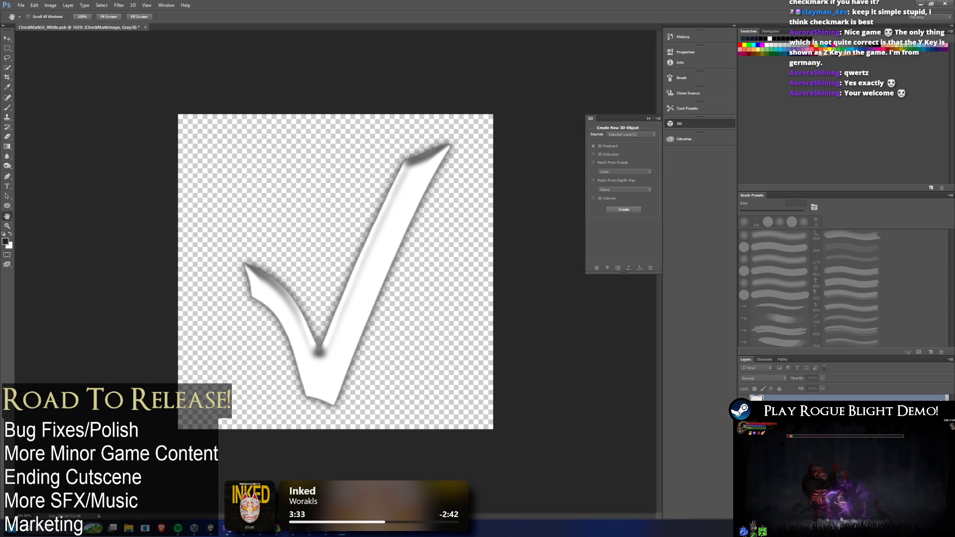
# Toggle between the crisp dark outline and the soft grey shadow, settling on the softer shading
pyautogui.hotkey('ctrl', 'z')
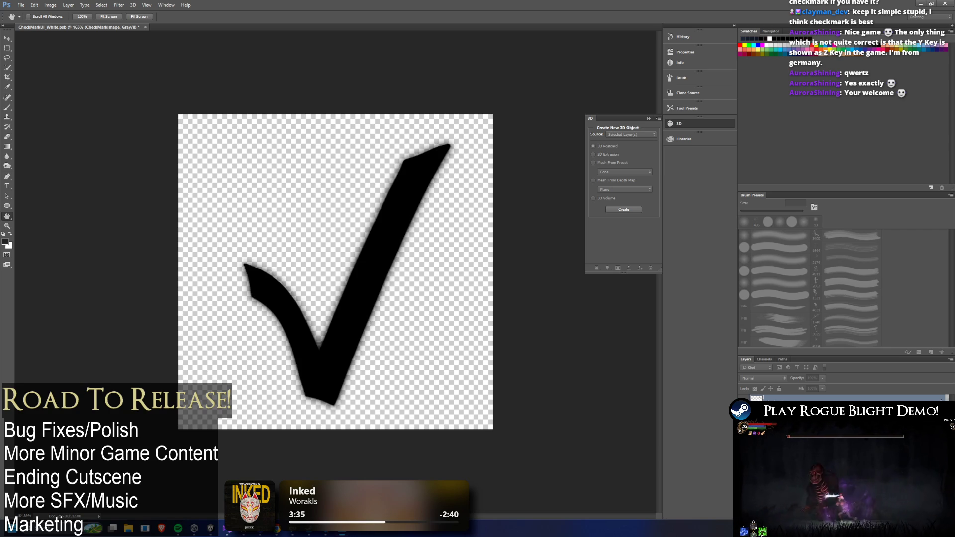
pyautogui.hotkey('ctrl', 'z')
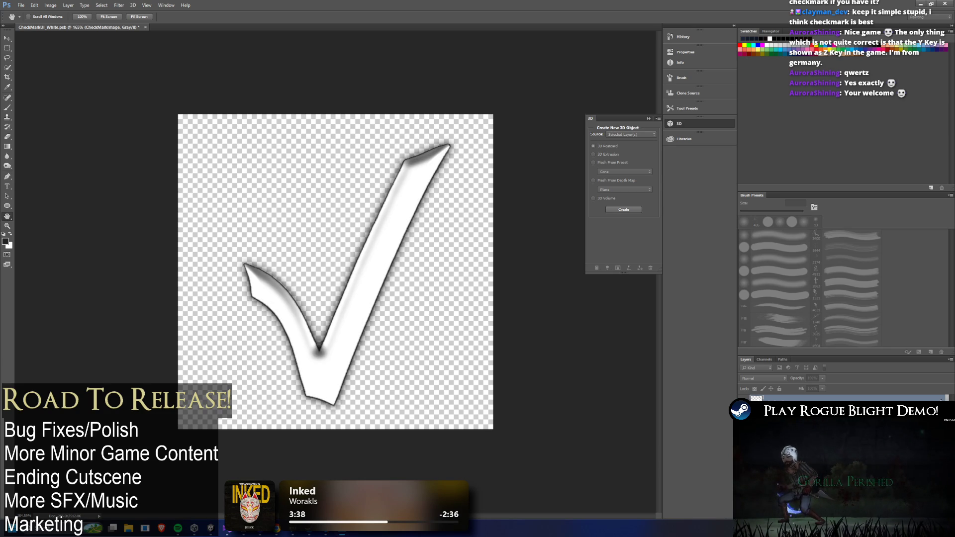
pyautogui.hotkey('ctrl', 'z')
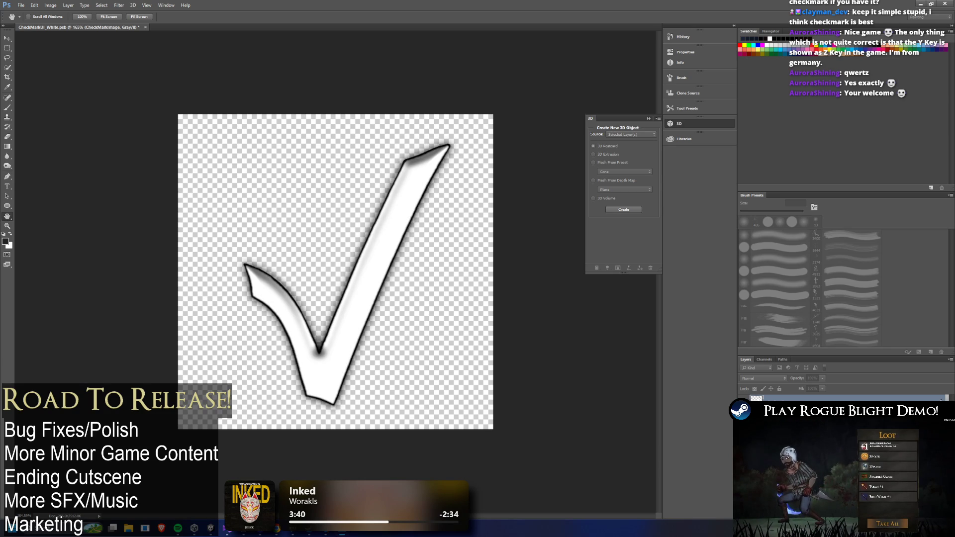
pyautogui.hotkey('ctrl', 'z')
pyautogui.hotkey('ctrl', 'z')
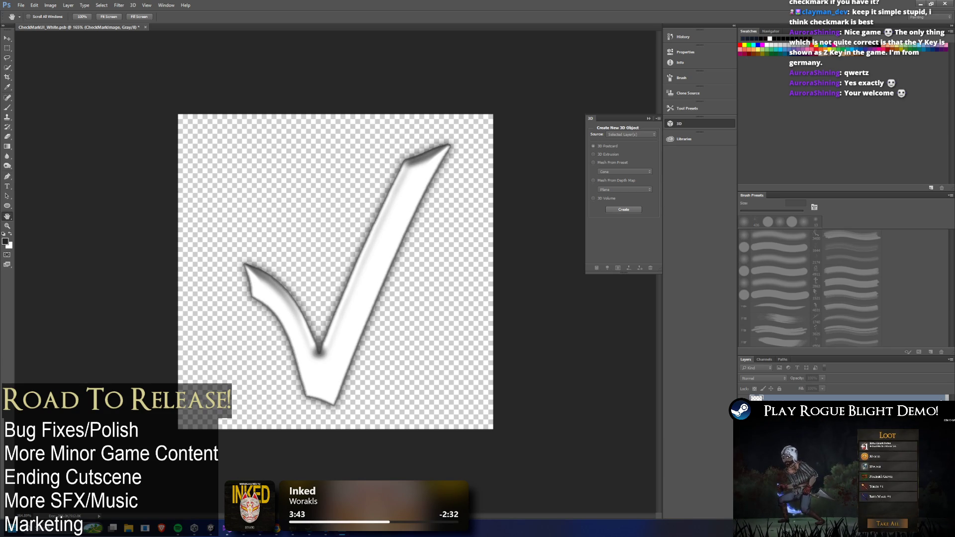
pyautogui.hotkey('ctrl', 'z')
pyautogui.hotkey('ctrl', 'z')
pyautogui.hotkey('ctrl', 'z')
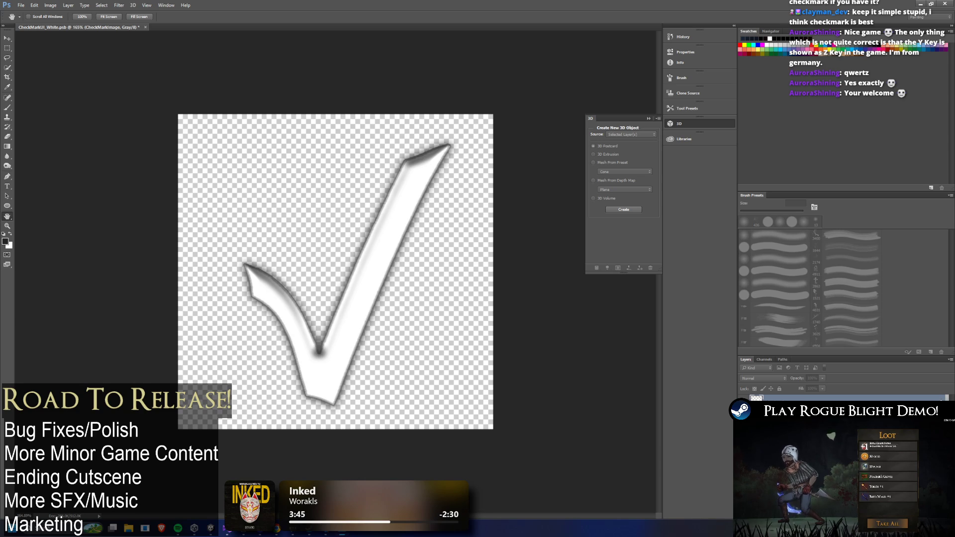
pyautogui.hotkey('ctrl', 'z')
pyautogui.hotkey('ctrl', 'z')
pyautogui.hotkey('ctrl', 'z')
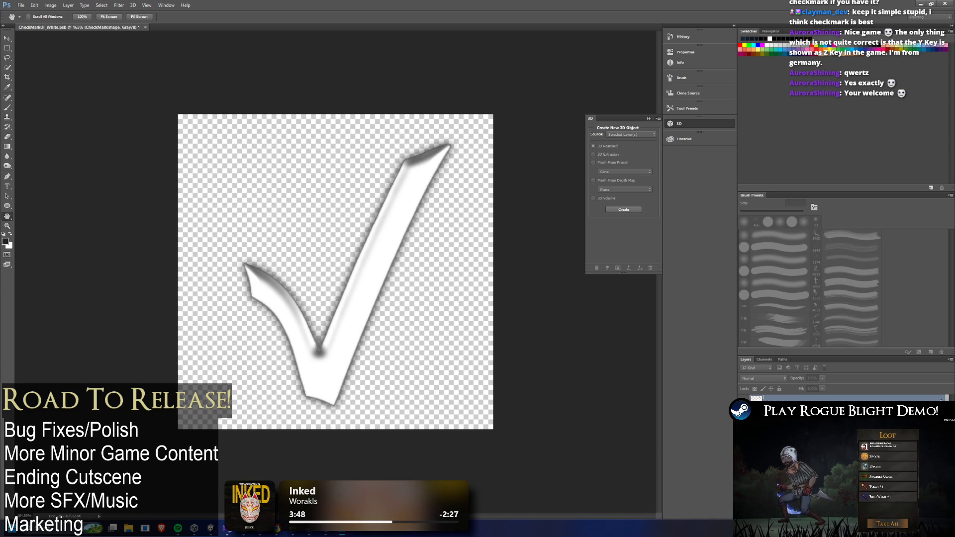
pyautogui.hotkey('ctrl', 'z')
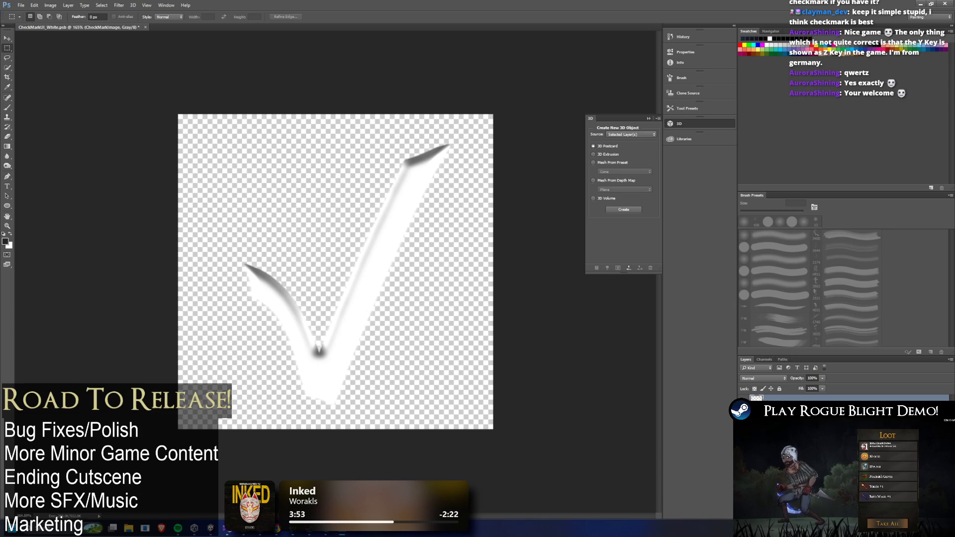
# Adjust the checkmark layer's Bevel and Drop Shadow, then rasterize the layer style into its pixels
pyautogui.doubleClick(821, 398)
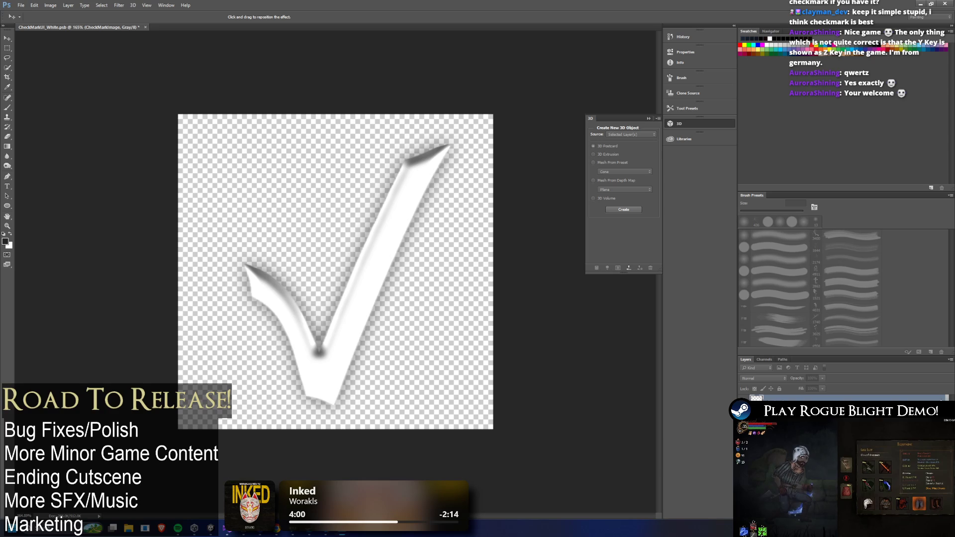
pyautogui.press('Return')
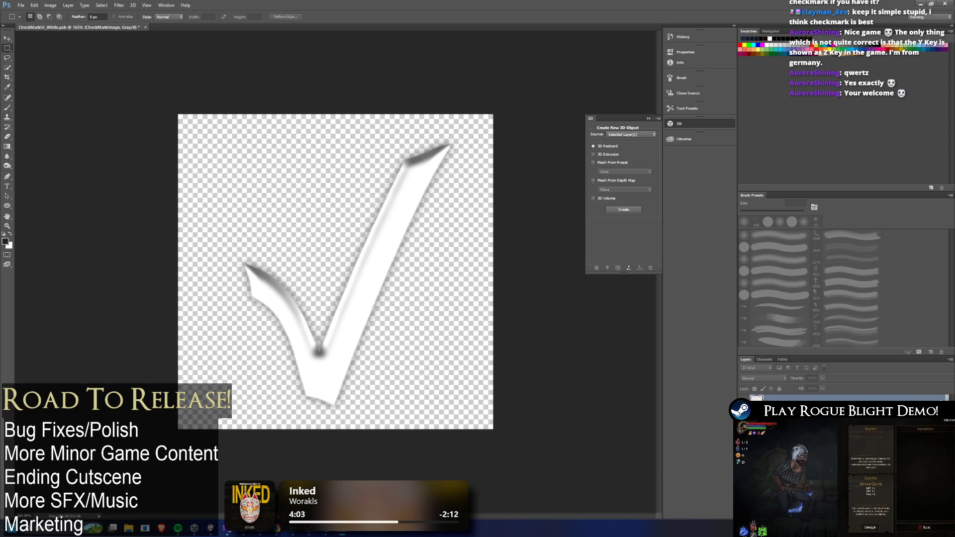
pyautogui.rightClick(756, 398)
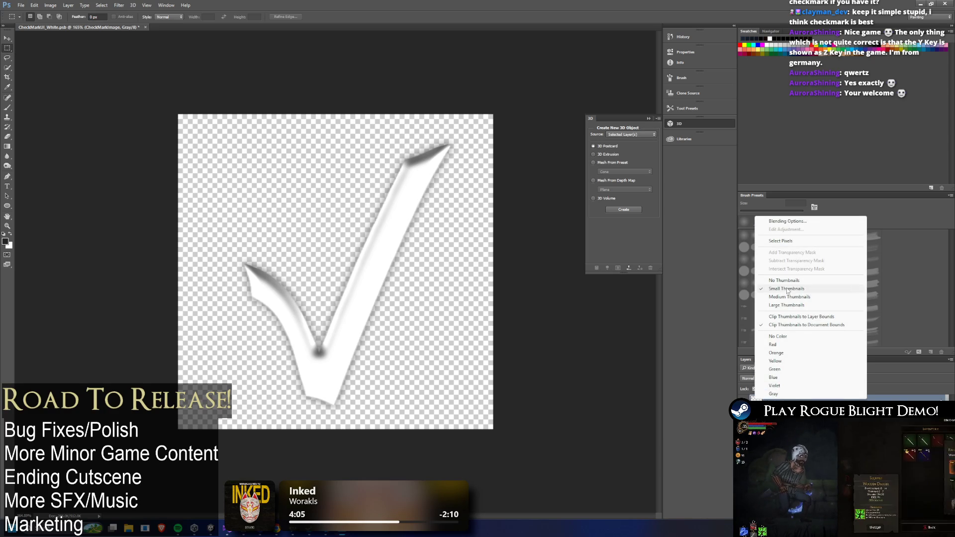
pyautogui.press('Escape')
pyautogui.rightClick(837, 398)
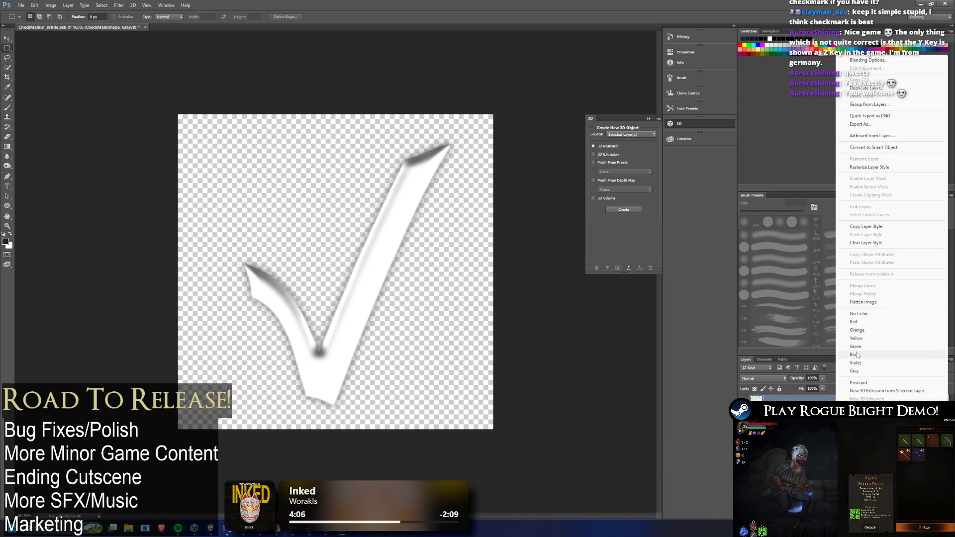
pyautogui.click(887, 168)
pyautogui.hotkey('alt', 'Tab')
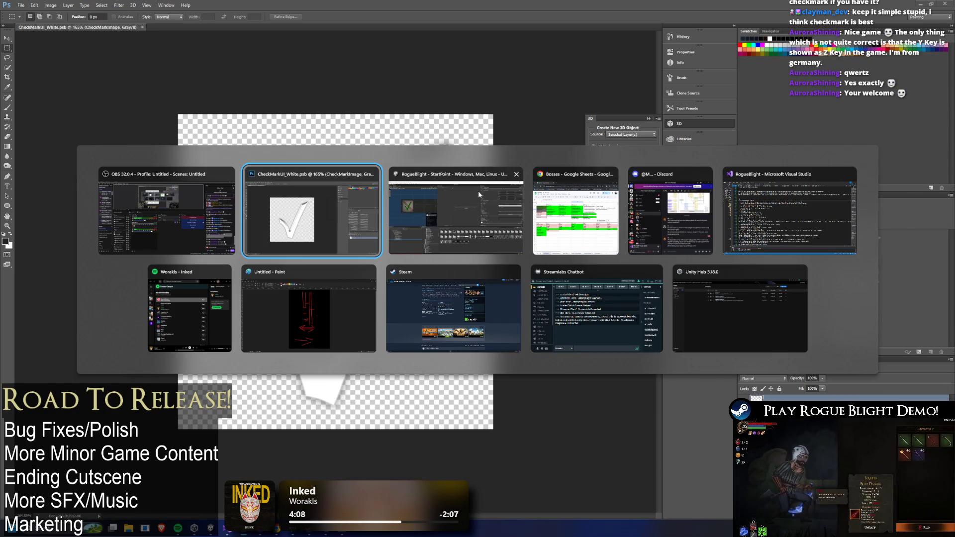
# Tint BoughtCheckMark's Image colour a darker, more muted green, then run the game
pyautogui.click(477, 189)
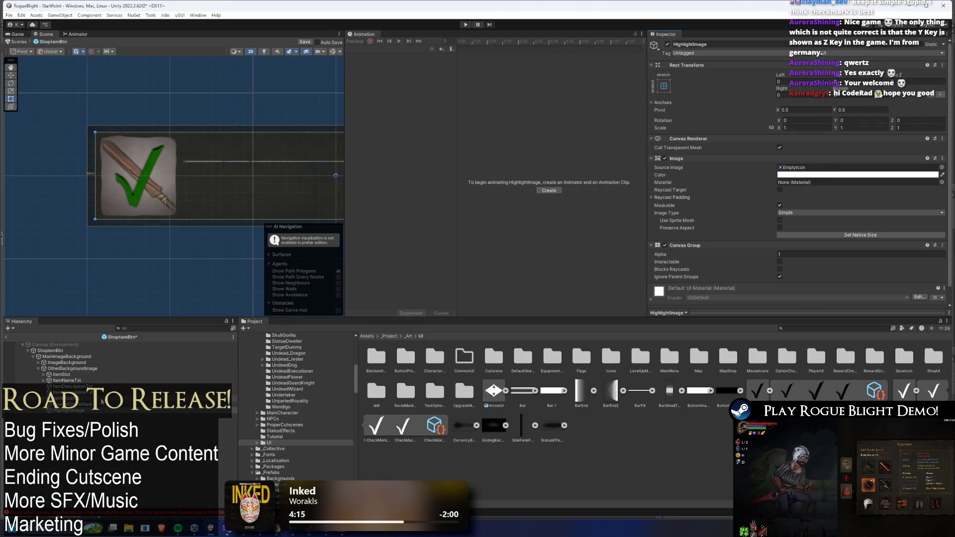
pyautogui.click(70, 405)
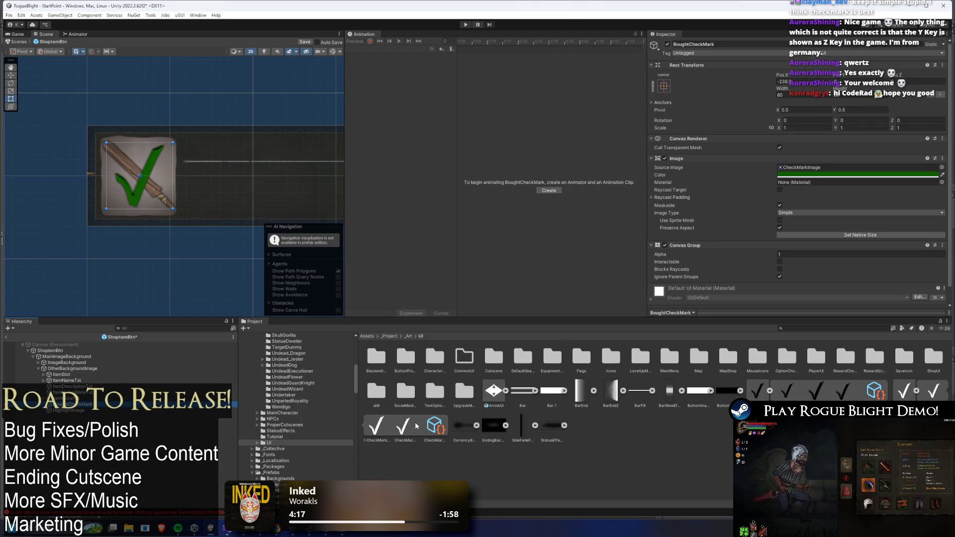
pyautogui.scroll(3, 70, 165)
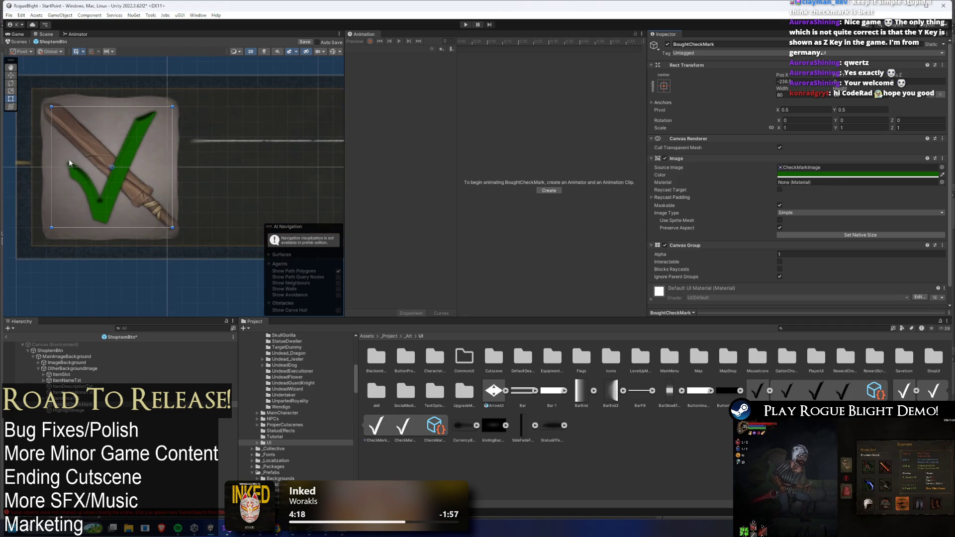
pyautogui.scroll(3, 80, 154)
pyautogui.click(856, 175)
pyautogui.moveTo(877, 234)
pyautogui.mouseDown()
pyautogui.moveTo(849, 219)
pyautogui.moveTo(858, 244)
pyautogui.moveTo(850, 237)
pyautogui.moveTo(847, 226)
pyautogui.moveTo(860, 243)
pyautogui.moveTo(866, 231)
pyautogui.moveTo(863, 239)
pyautogui.mouseUp()
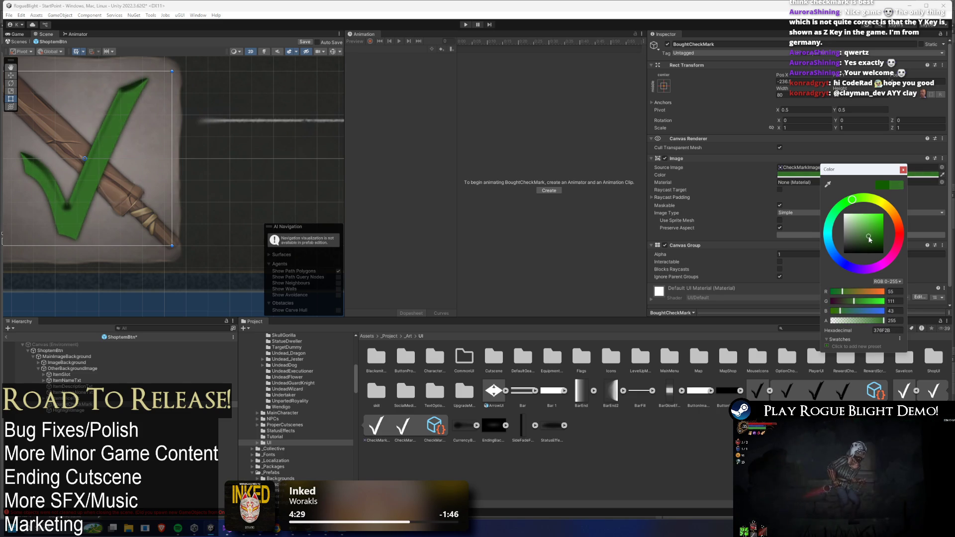
pyautogui.moveTo(863, 239); pyautogui.dragTo(866, 244)
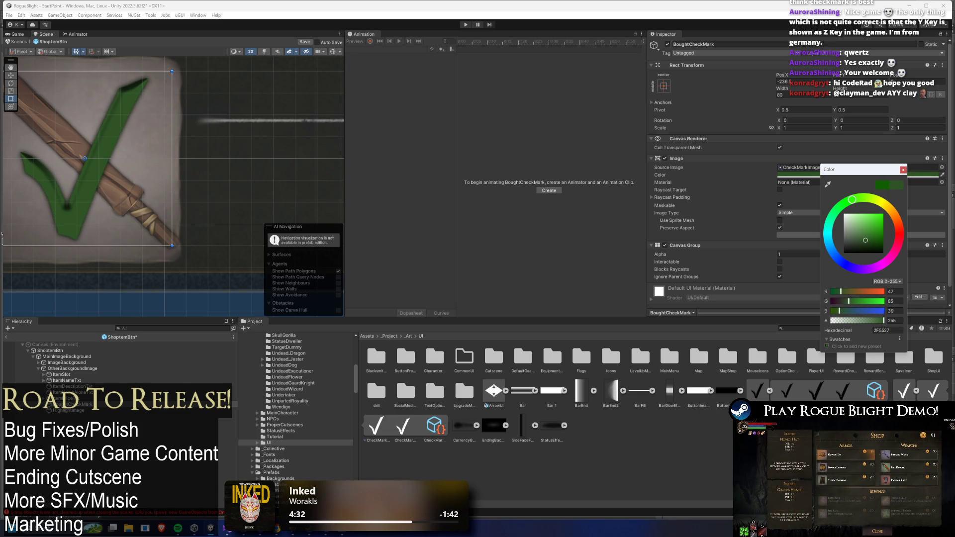
pyautogui.press('Return')
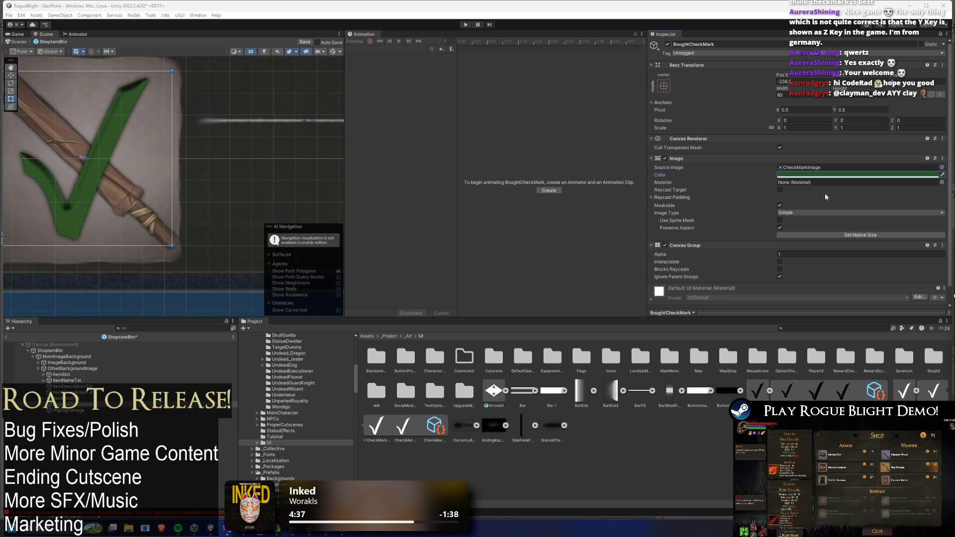
pyautogui.click(846, 175)
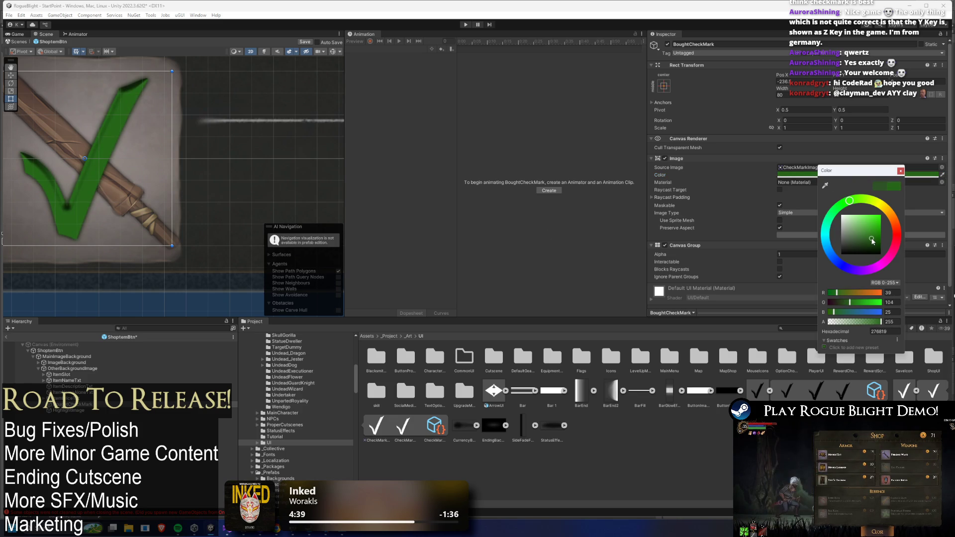
pyautogui.click(463, 24)
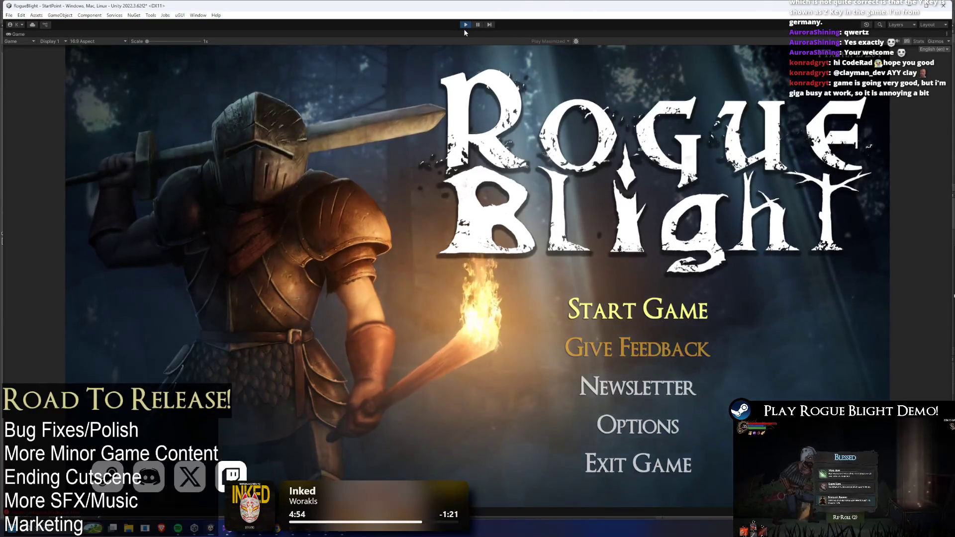
# Start a game, open the shop, buy Poacher's Gloves and Poacher's Boots, then stop Play mode
pyautogui.press('Return')
pyautogui.press('Return')
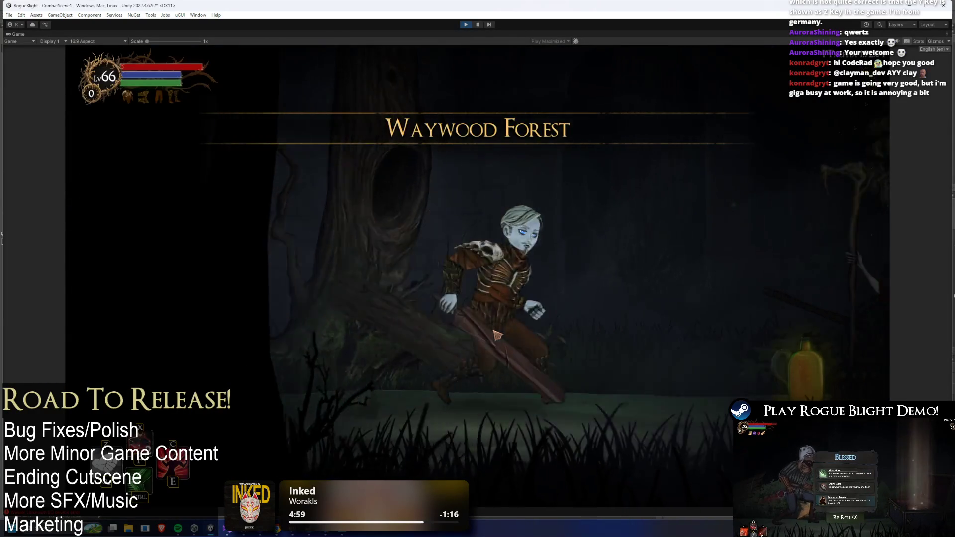
pyautogui.click(496, 306)
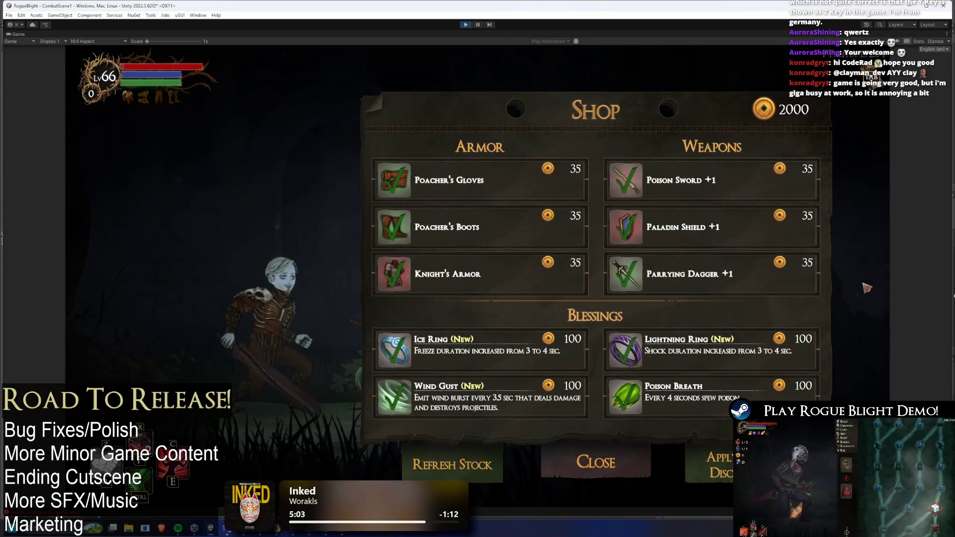
pyautogui.click(557, 192)
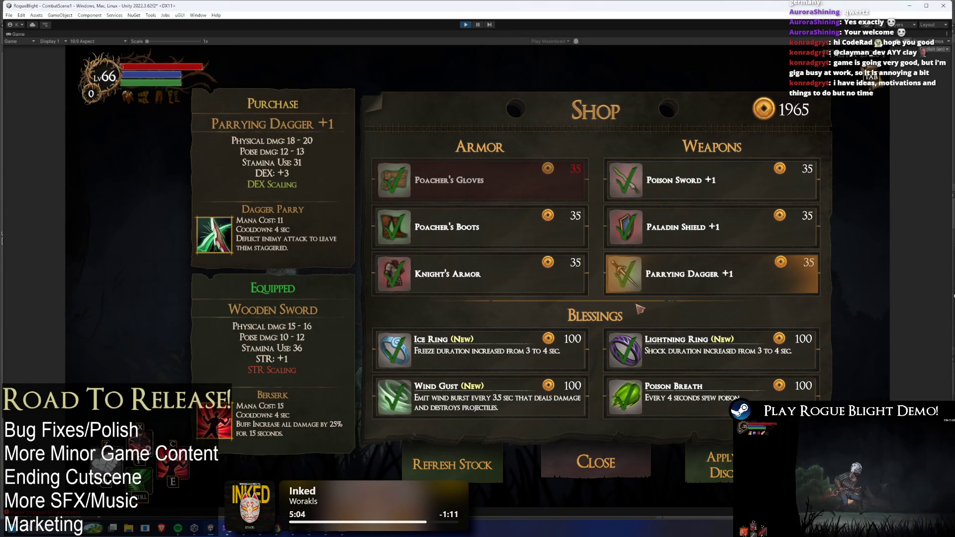
pyautogui.click(448, 233)
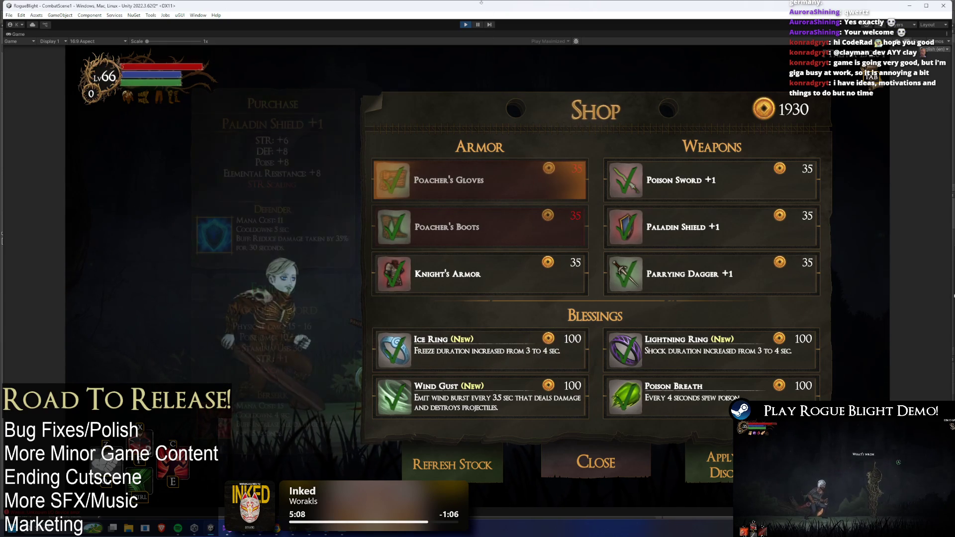
pyautogui.click(470, 27)
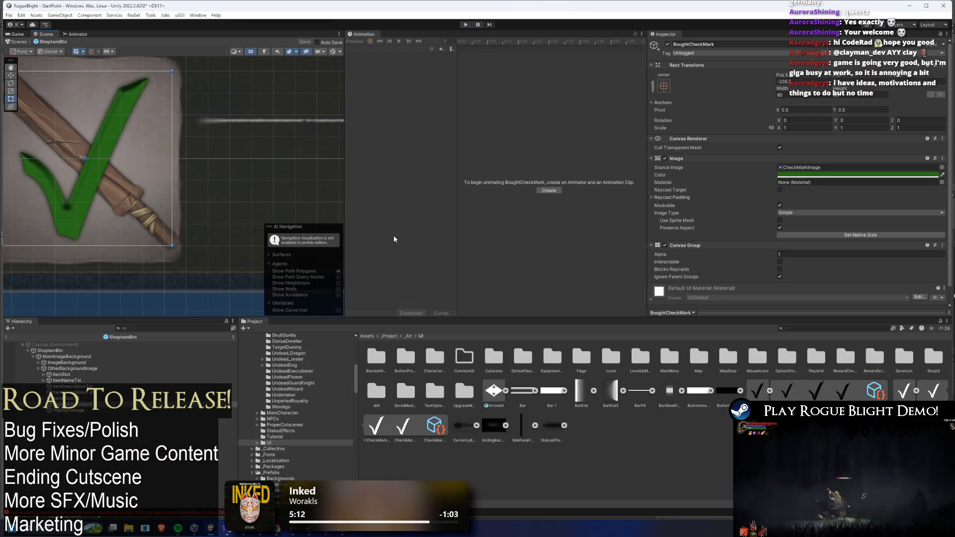
# Lighten the checkmark's Image colour to green 4B8C3E and run the game again
pyautogui.click(846, 175)
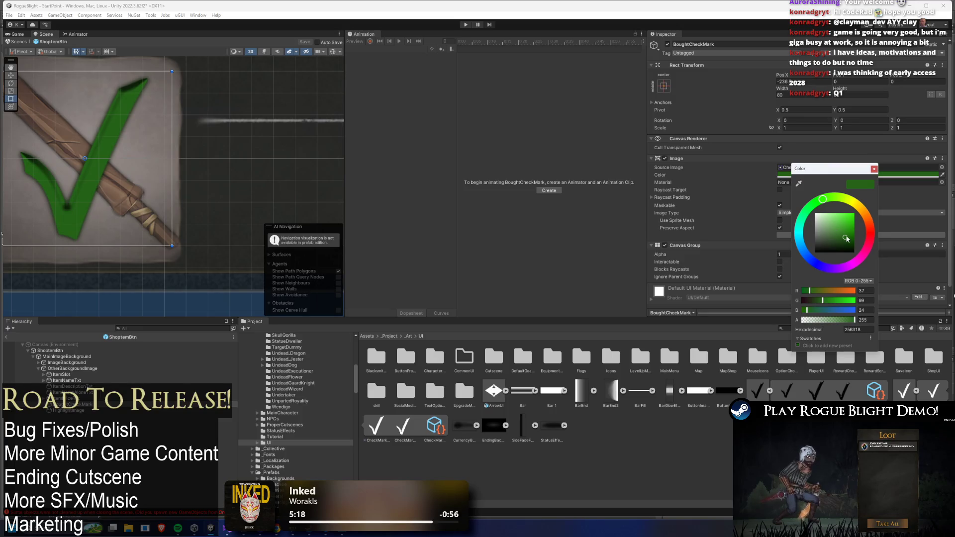
pyautogui.moveTo(846, 240); pyautogui.dragTo(839, 233)
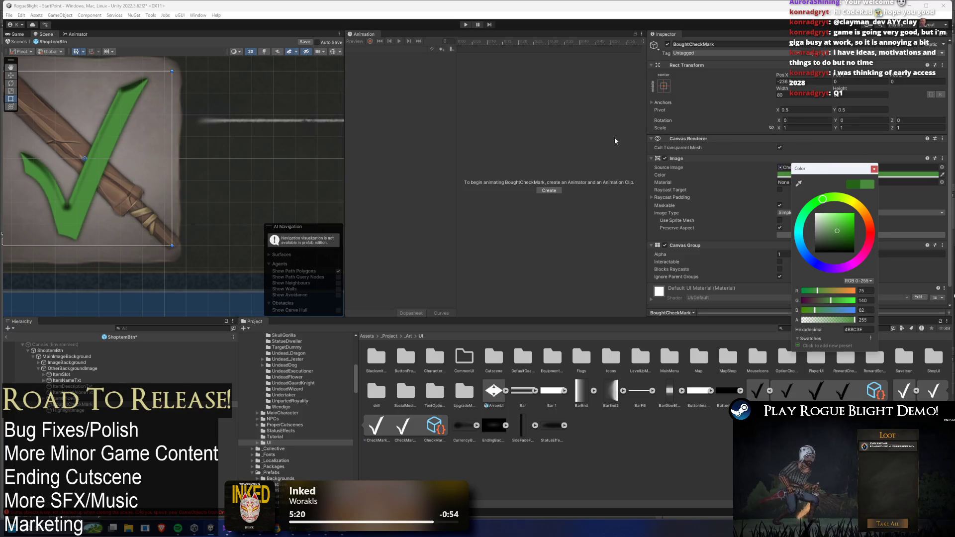
pyautogui.click(465, 25)
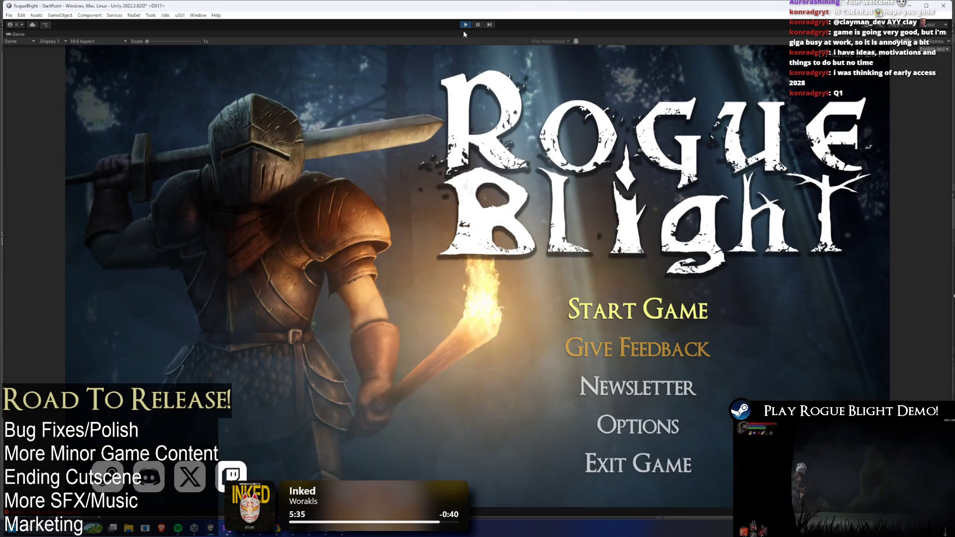
# Load save slot 1 and buy Mage's Hat, Knight's Helmet, Poacher's Gloves, Bleed Shield +1, Death Shield +1, Lightning Dagger +1
pyautogui.press('Return')
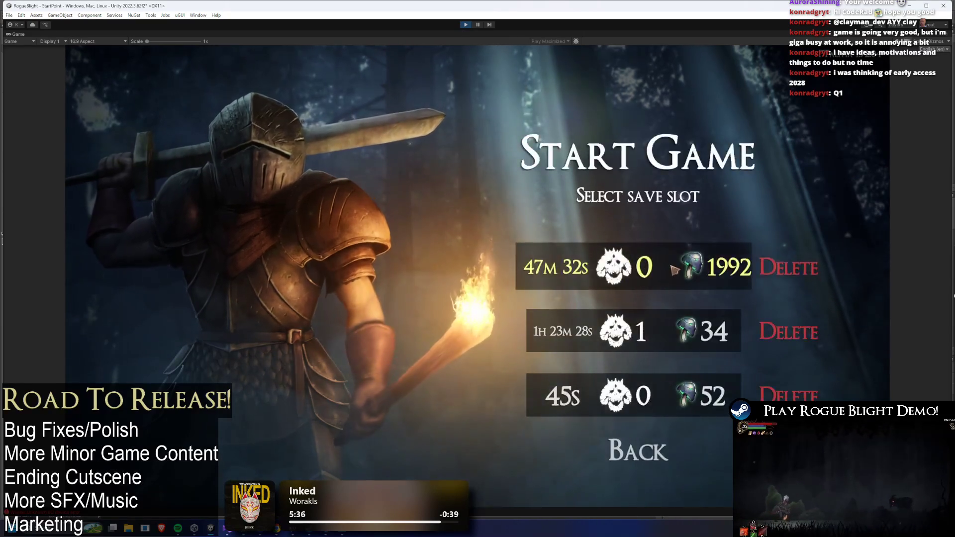
pyautogui.click(675, 271)
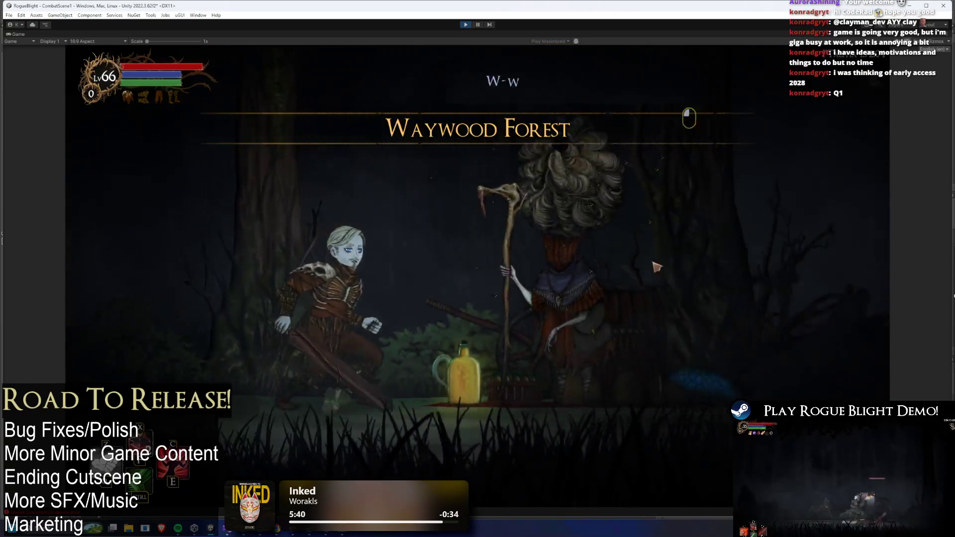
pyautogui.press('e')
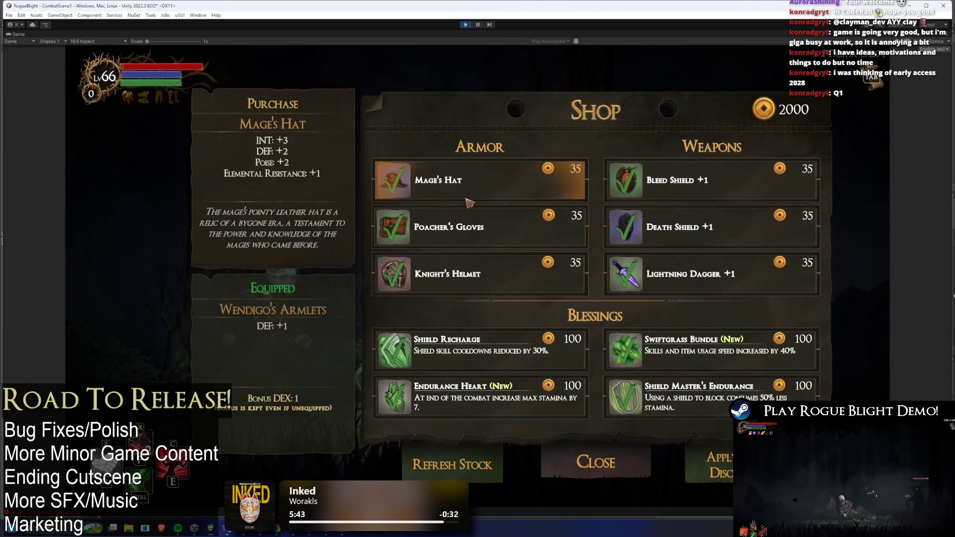
pyautogui.click(481, 267)
pyautogui.click(481, 268)
pyautogui.click(468, 228)
pyautogui.click(696, 182)
pyautogui.click(706, 232)
pyautogui.click(697, 273)
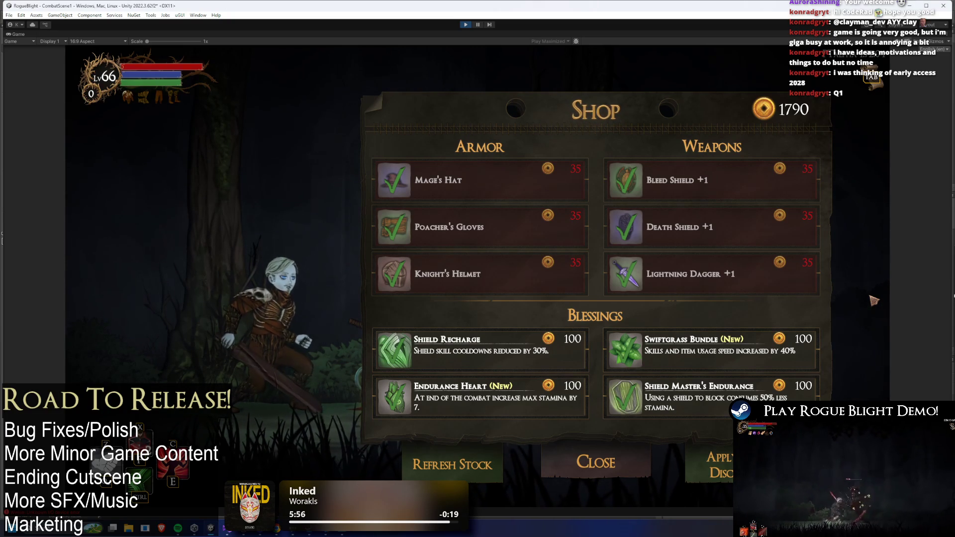
# Buy Shield Recharge by moving through the shop with the arrow keys, then switch to Photoshop
pyautogui.press('Down')
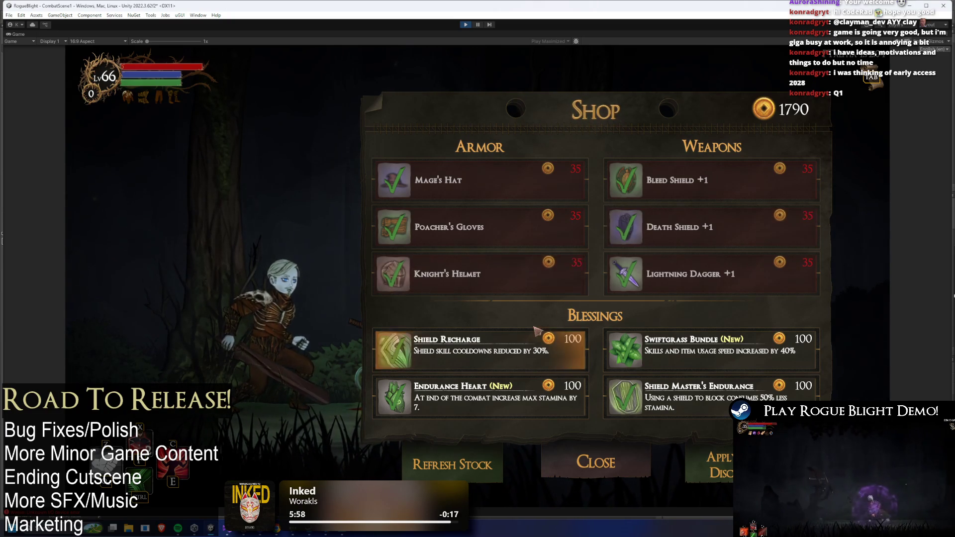
pyautogui.press('Down')
pyautogui.press('Return')
pyautogui.press('Right')
pyautogui.press('Up')
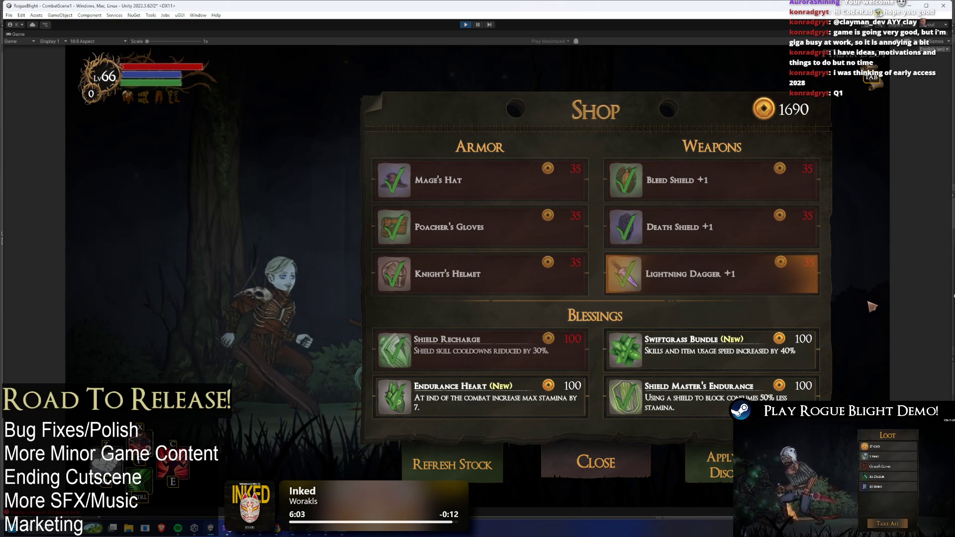
pyautogui.press('Down')
pyautogui.press('Down')
pyautogui.press('Down')
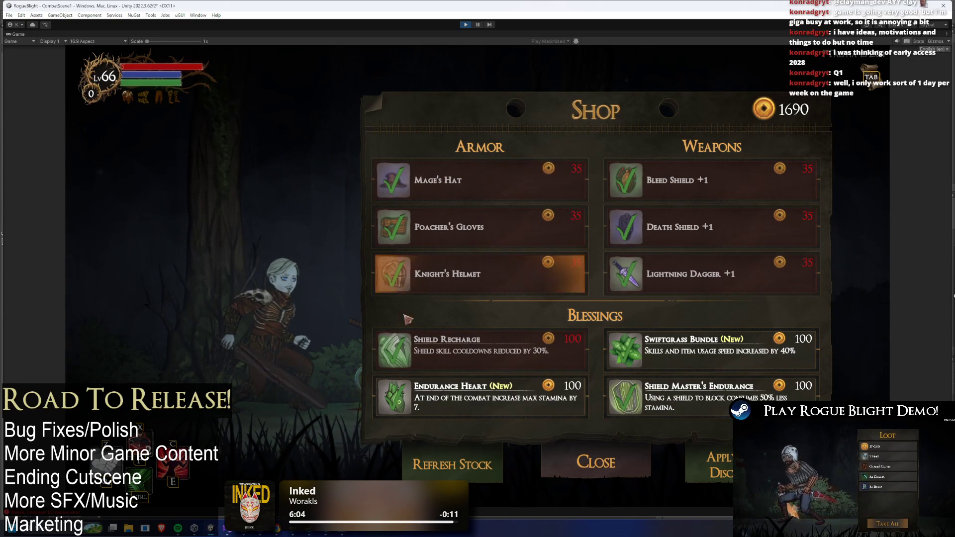
pyautogui.press('Up')
pyautogui.press('Up')
pyautogui.hotkey('alt', 'Tab')
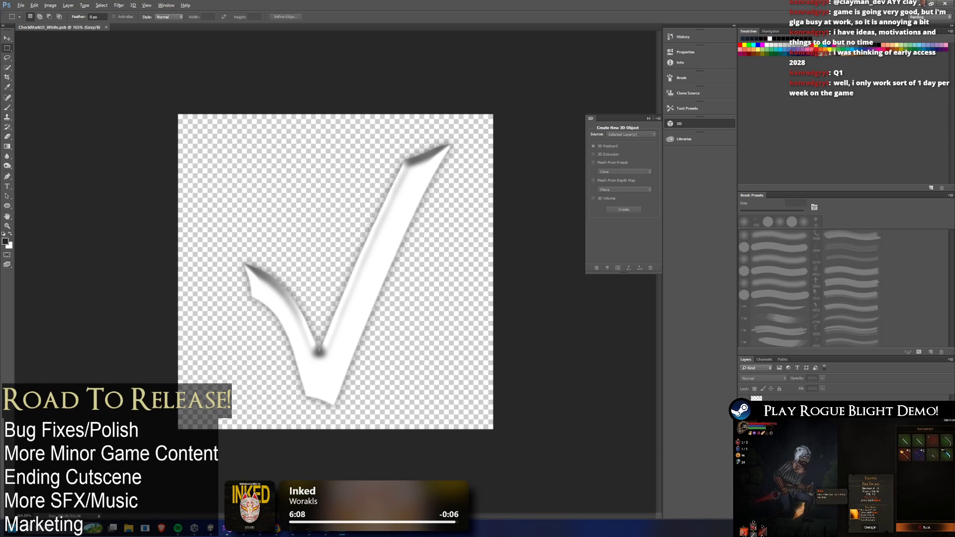
# Select the CheckMarkImage layer and toggle its fill between light grey and white
pyautogui.click(796, 398)
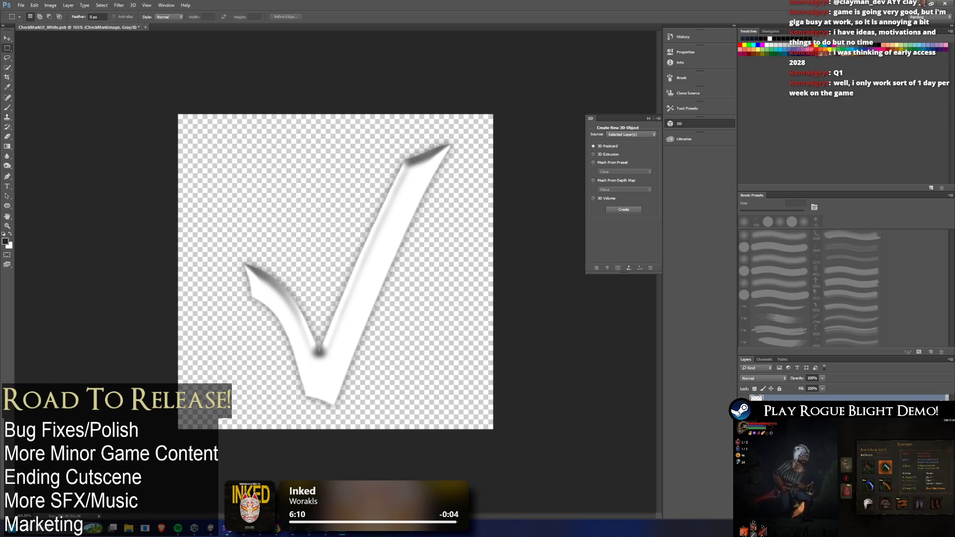
pyautogui.press('v')
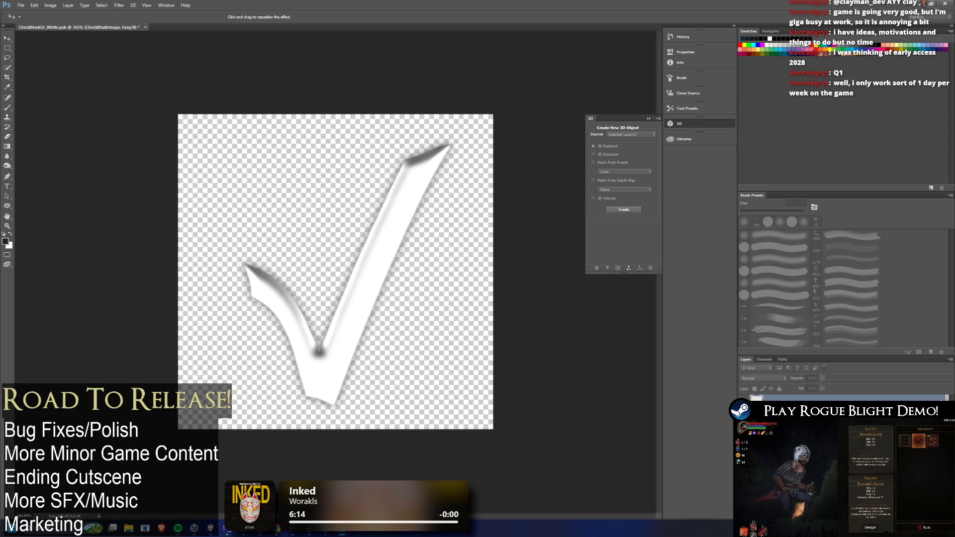
pyautogui.hotkey('ctrl', 'z')
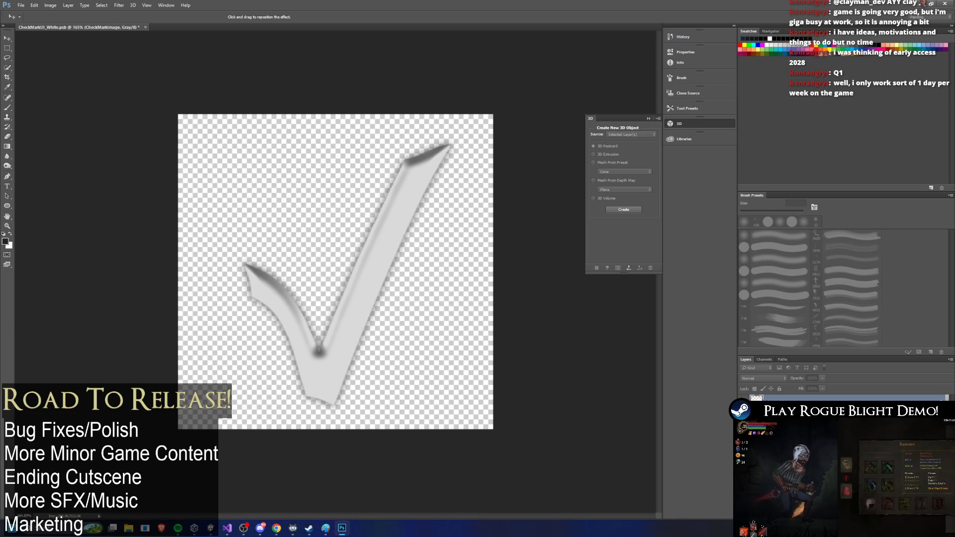
pyautogui.hotkey('ctrl', 'z')
pyautogui.press('h')
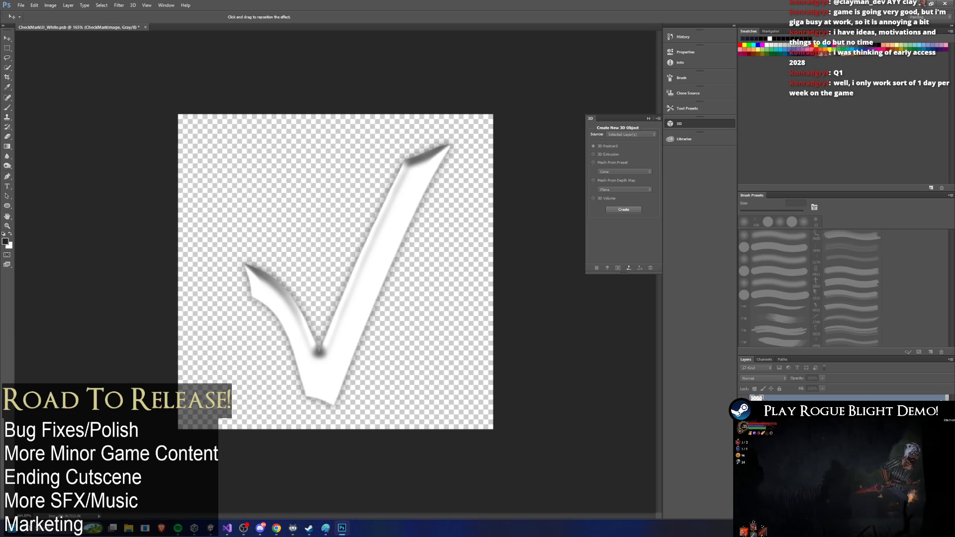
pyautogui.press('i')
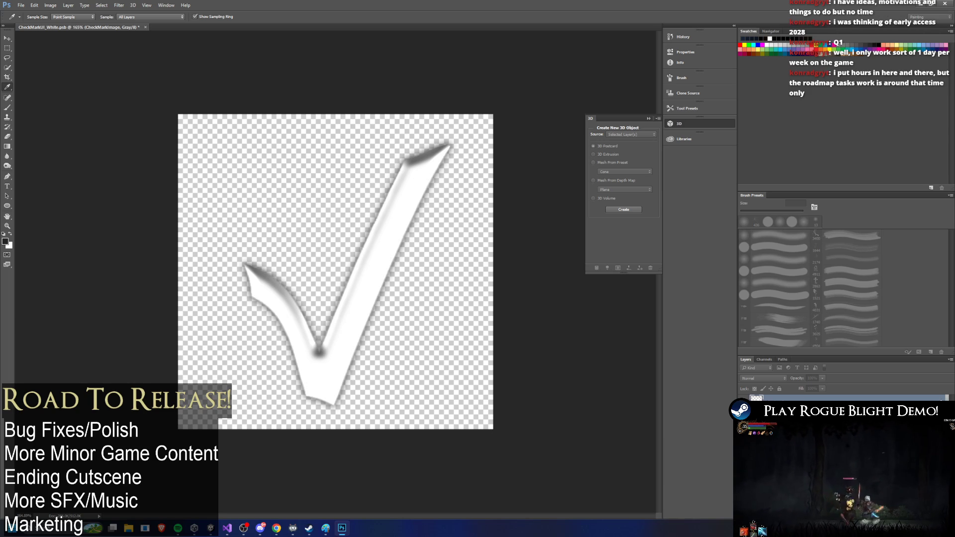
# Compare the softer, brighter bevel shading against the previous version, then view the game's shop
pyautogui.press('h')
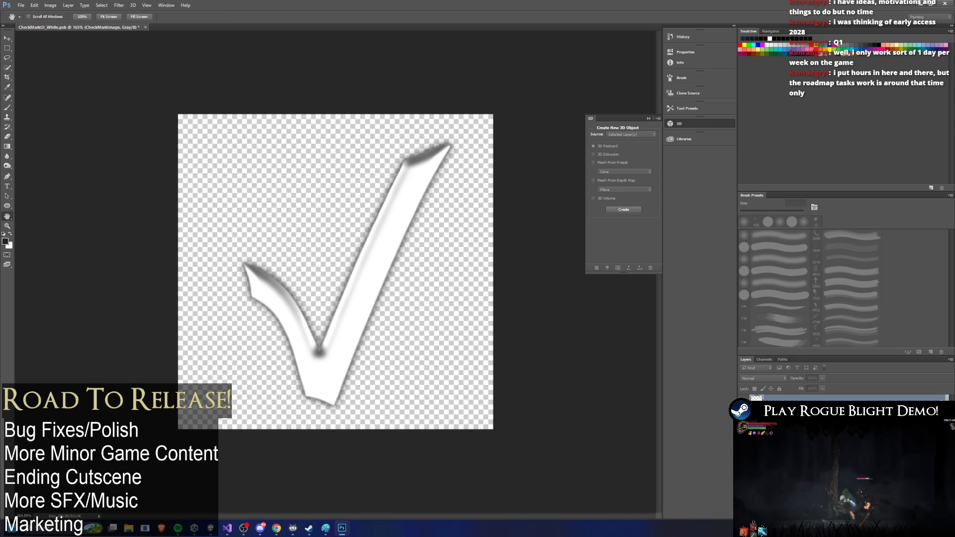
pyautogui.hotkey('ctrl', 'z')
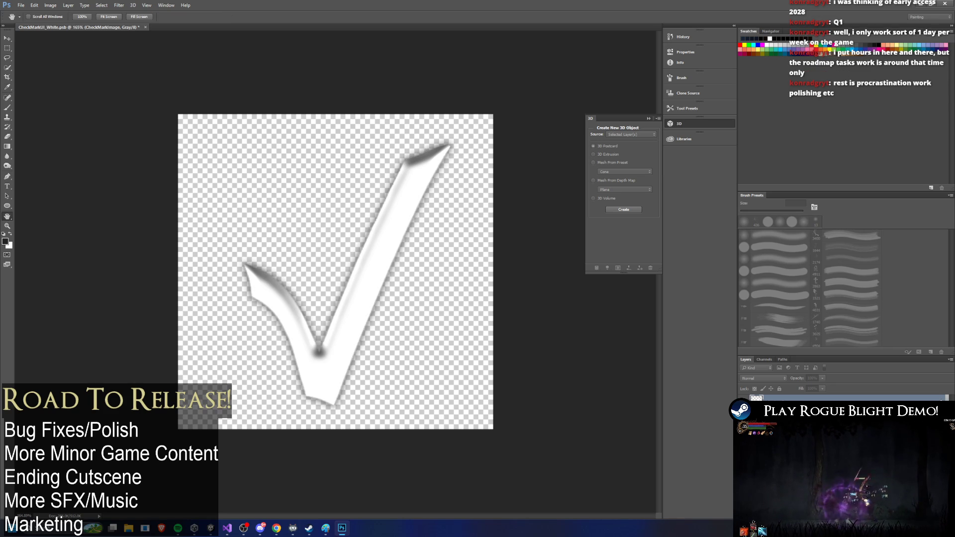
pyautogui.hotkey('ctrl', 'z')
pyautogui.hotkey('ctrl', 'z')
pyautogui.hotkey('ctrl', 'z')
pyautogui.hotkey('ctrl', 'z')
pyautogui.hotkey('ctrl', 'z')
pyautogui.hotkey('ctrl', 'z')
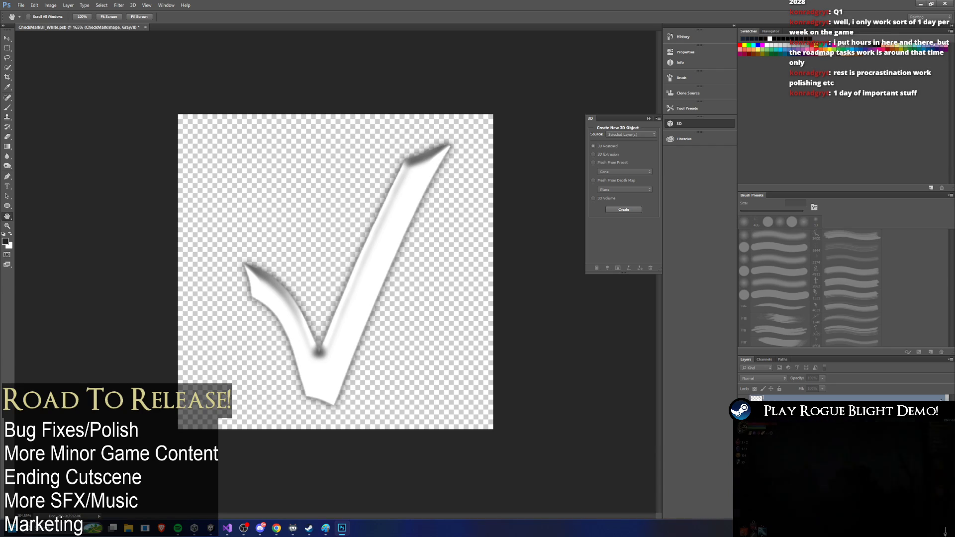
pyautogui.hotkey('ctrl', 'z')
pyautogui.hotkey('ctrl', 'z')
pyautogui.press('m')
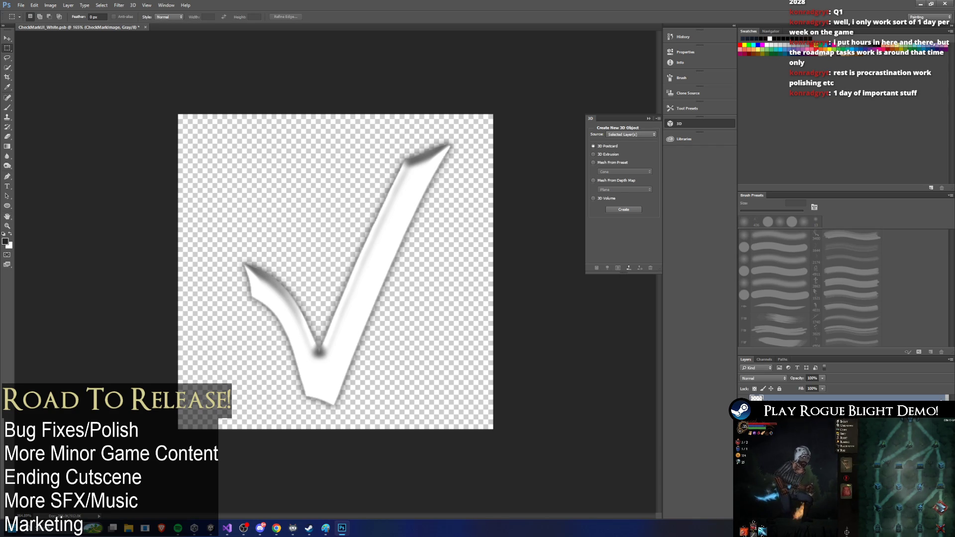
pyautogui.rightClick(814, 398)
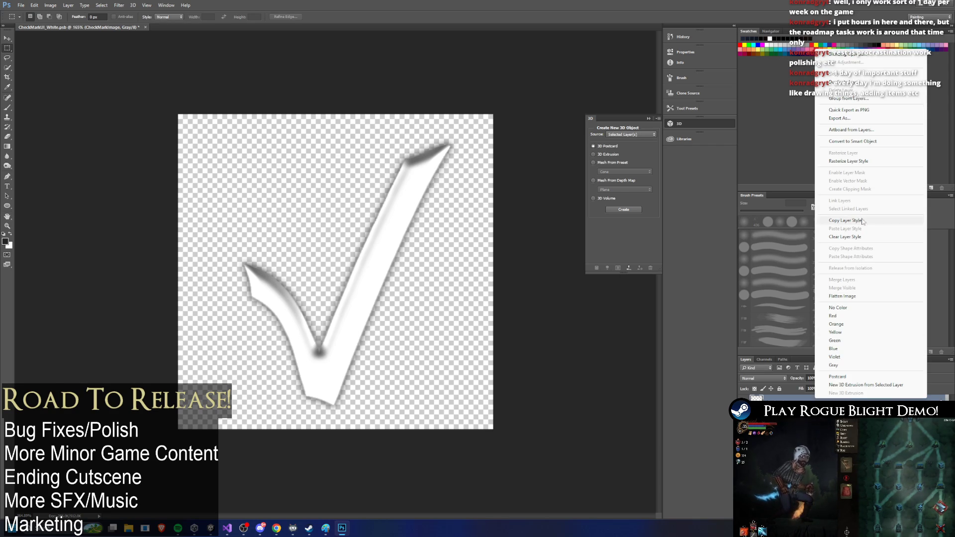
pyautogui.click(856, 161)
pyautogui.hotkey('alt', 'Tab')
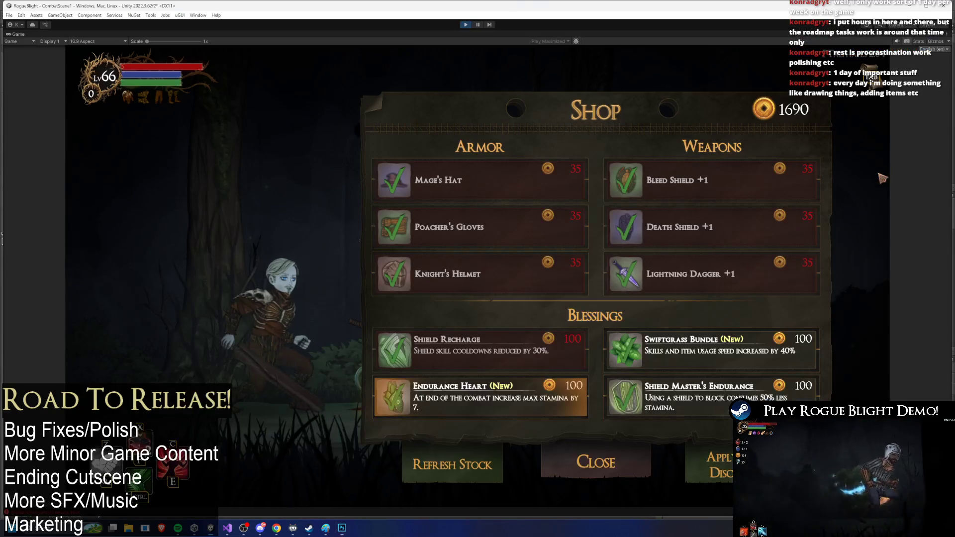
# Flip between the checkmark in Photoshop and the green checkmarks in the game's shop
pyautogui.hotkey('alt', 'Tab')
pyautogui.hotkey('alt', 'Tab')
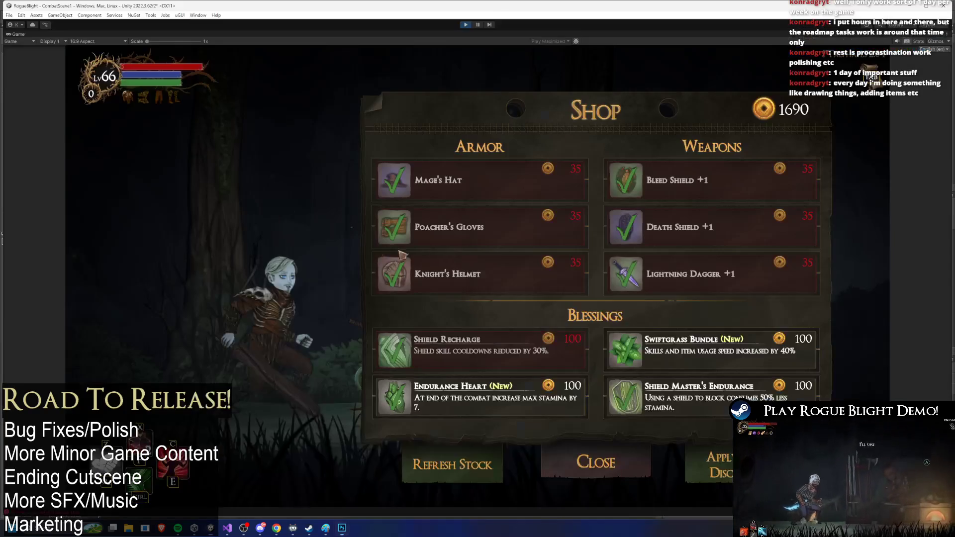
pyautogui.hotkey('alt', 'Tab')
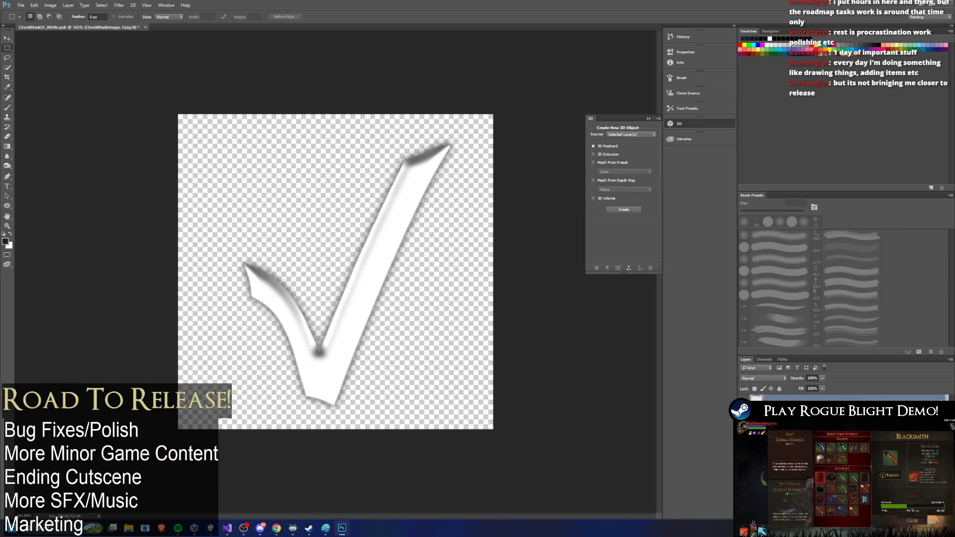
# Restore the checkmark to bright white and check it in the game's shop
pyautogui.press('h')
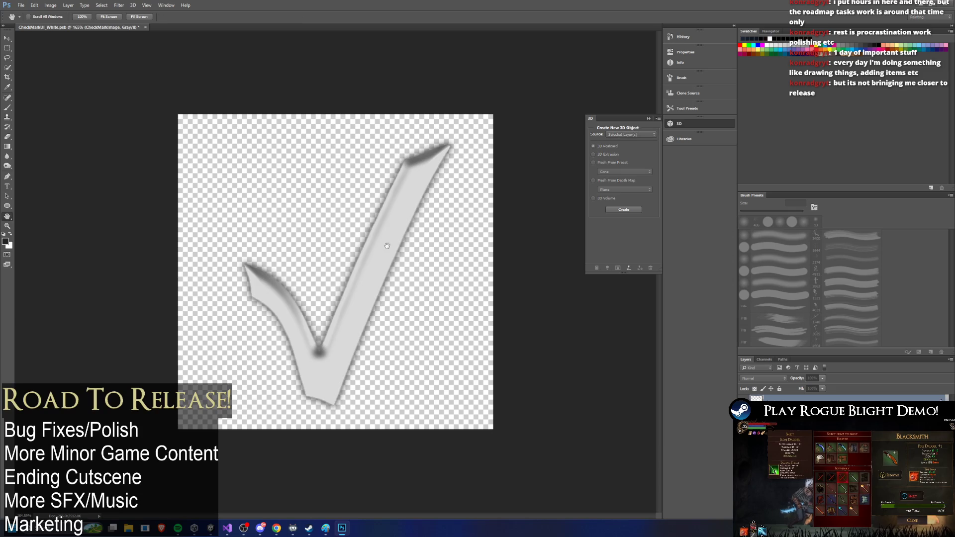
pyautogui.hotkey('ctrl', 'z')
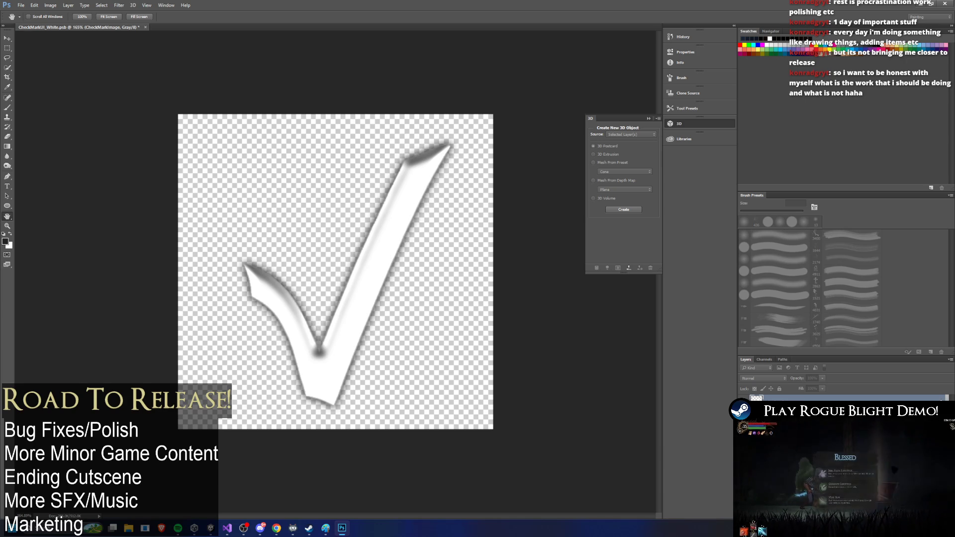
pyautogui.press('m')
pyautogui.rightClick(774, 398)
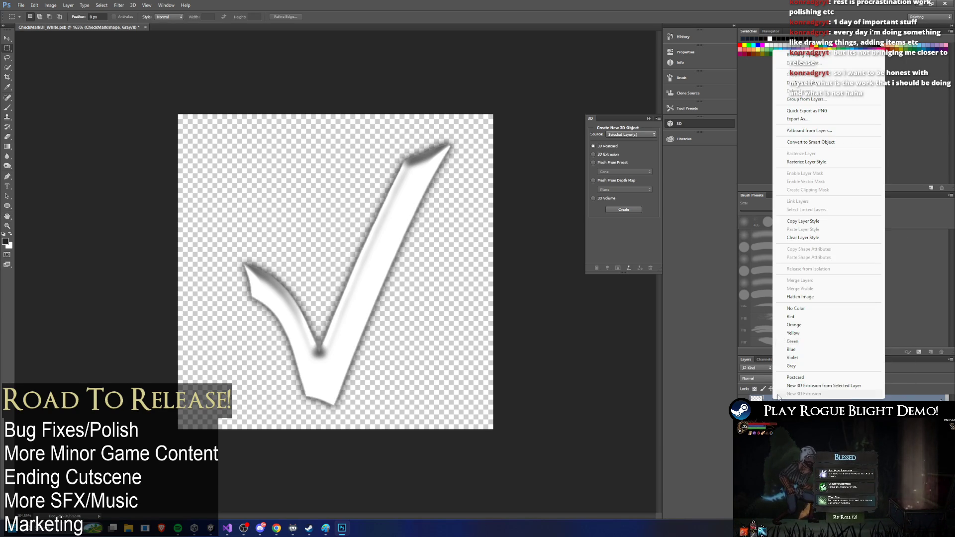
pyautogui.click(806, 161)
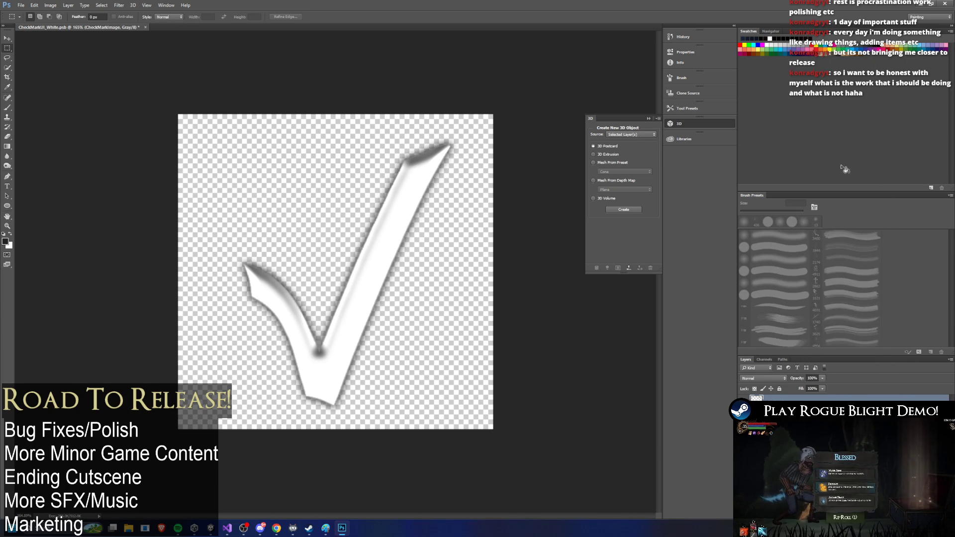
pyautogui.hotkey('alt', 'Tab')
# Move the shop highlight across items and compare them with the checkmark in Photoshop
pyautogui.press('Down')
pyautogui.press('Left')
pyautogui.press('Down')
pyautogui.press('Right')
pyautogui.hotkey('alt', 'Tab')
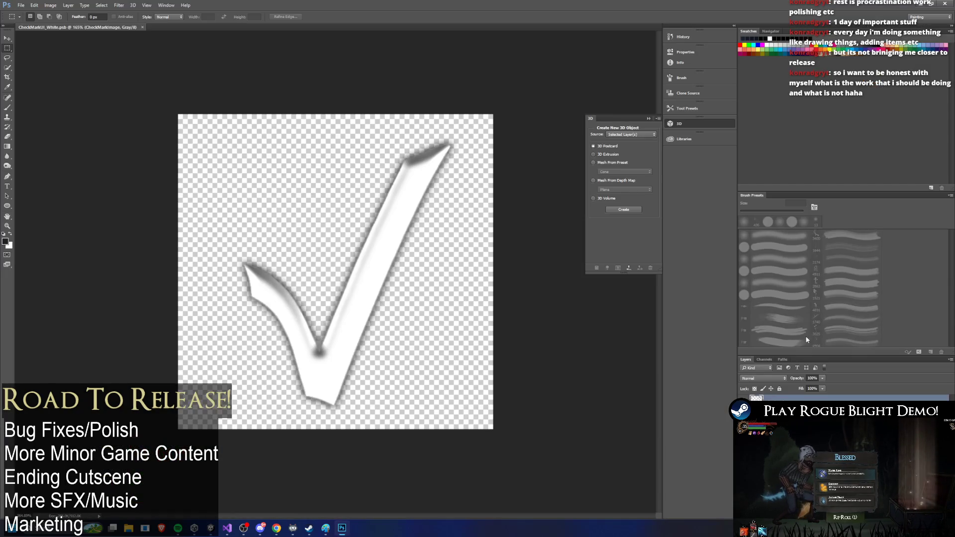
pyautogui.hotkey('alt', 'Tab')
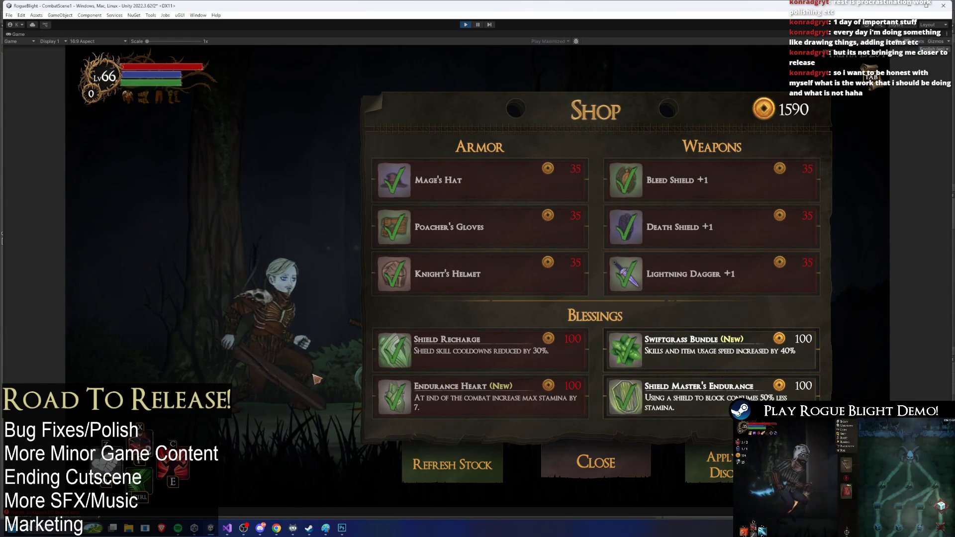
pyautogui.hotkey('alt', 'Tab')
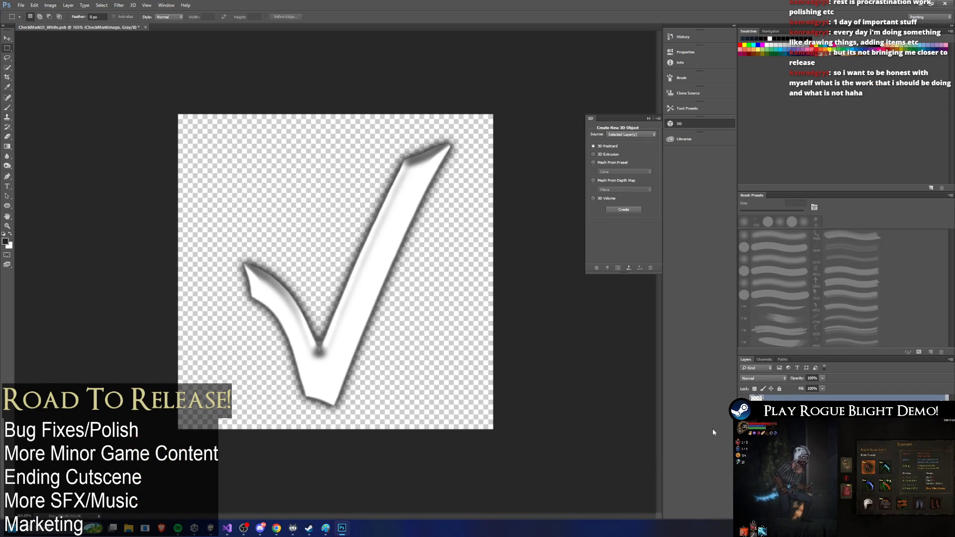
# Adjust the checkmark layer's effects for a darker edge halo, then view it in the game's shop
pyautogui.rightClick(775, 400)
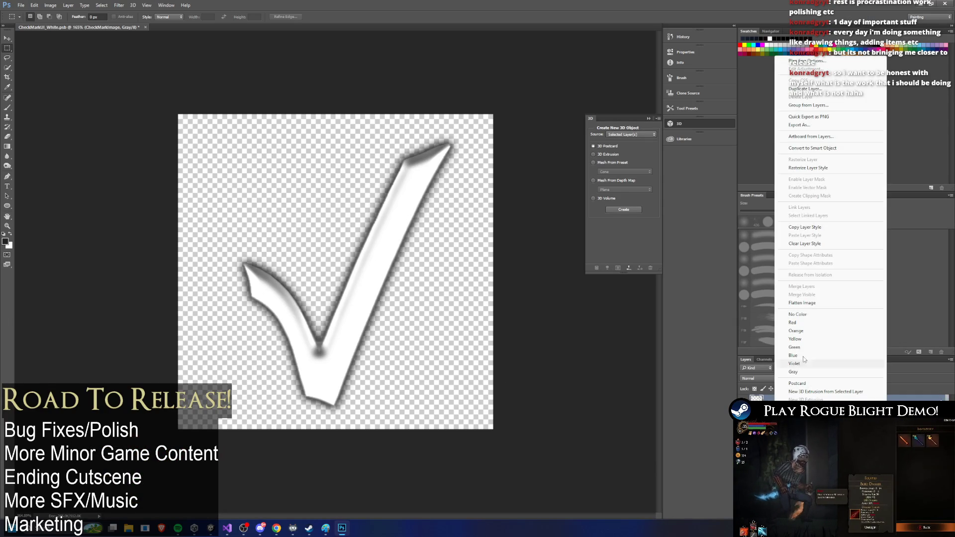
pyautogui.click(826, 169)
pyautogui.hotkey('alt', 'Tab')
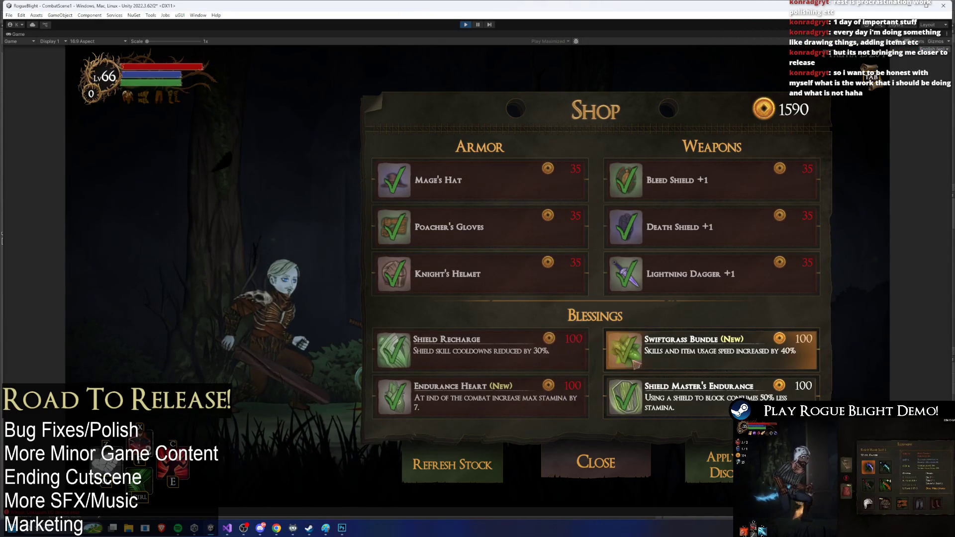
pyautogui.hotkey('alt', 'Tab')
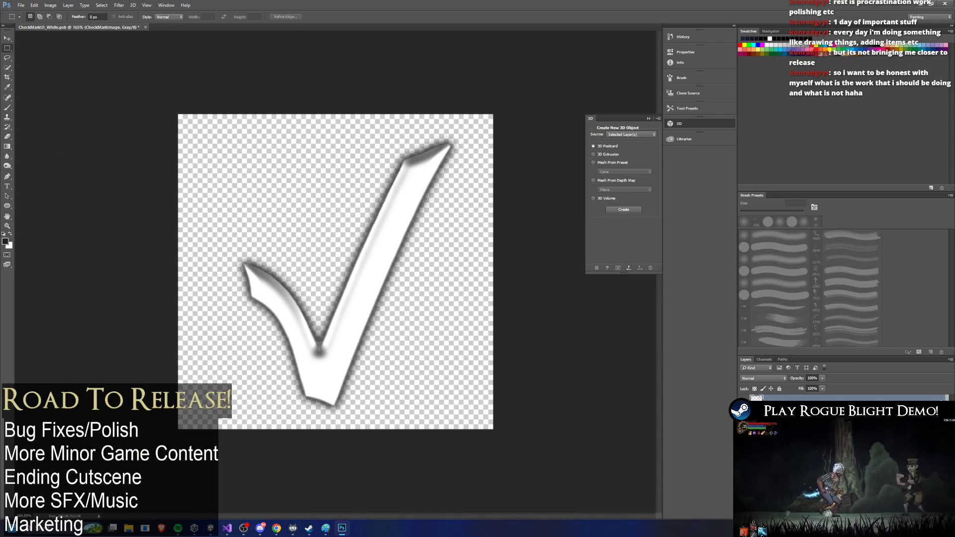
pyautogui.doubleClick(796, 398)
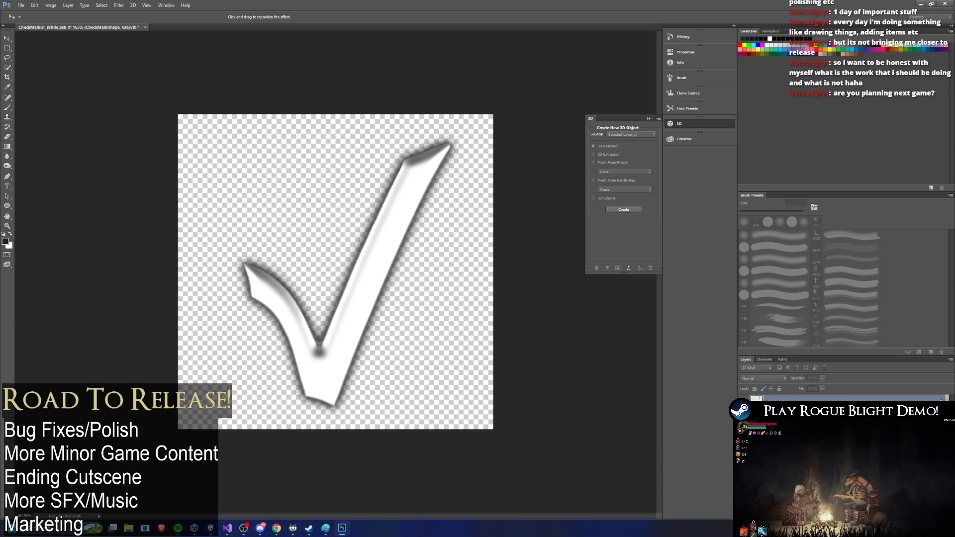
pyautogui.press('Return')
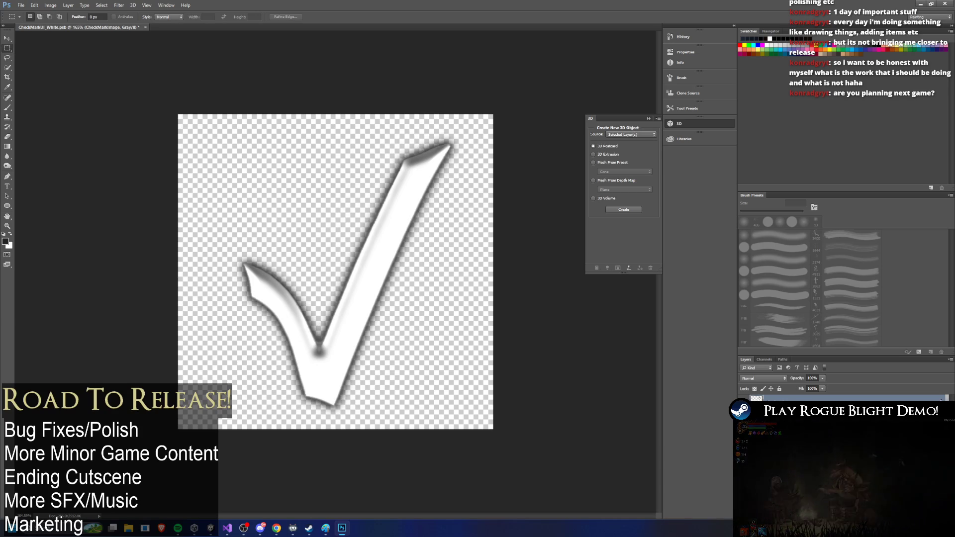
pyautogui.rightClick(797, 48)
pyautogui.click(862, 164)
pyautogui.hotkey('alt', 'Tab')
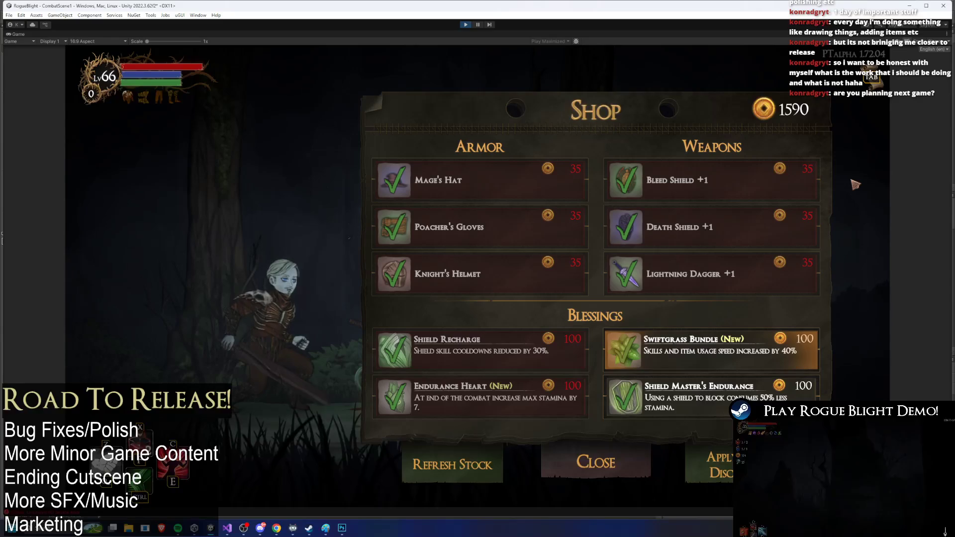
# Buy the Shield Recharge blessing, dropping coins to 1490, then return to Photoshop
pyautogui.click(502, 339)
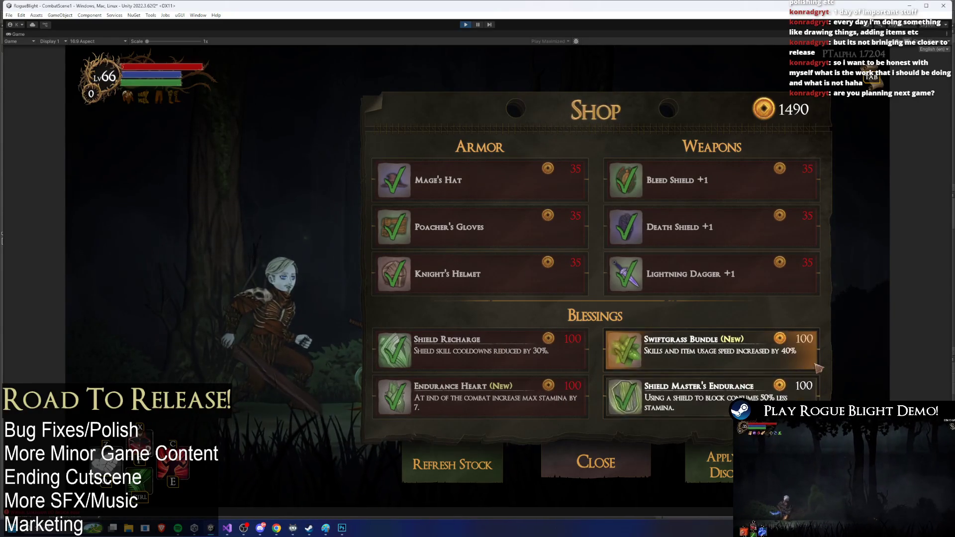
pyautogui.hotkey('alt', 'Tab')
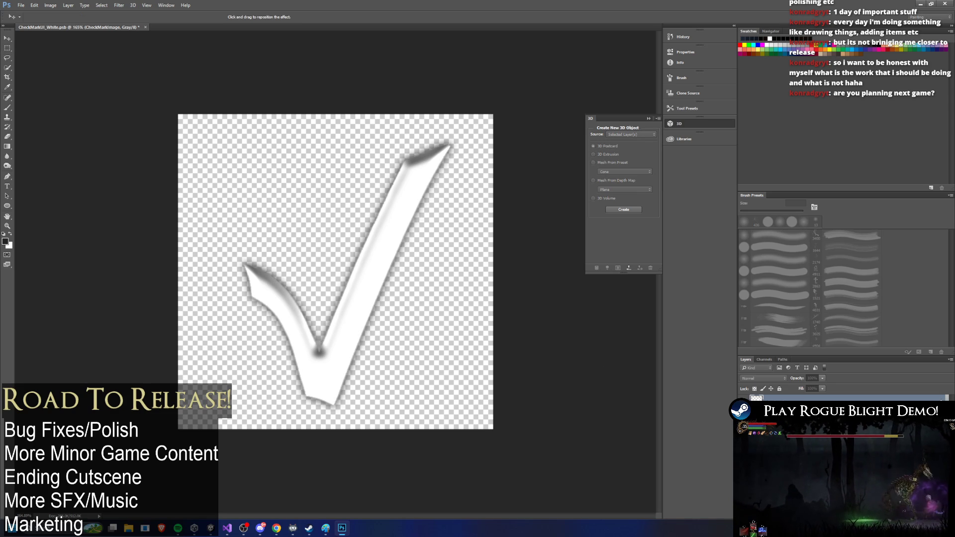
# Confirm the checkmark's layer style, open and dismiss its layer menu, then return to the Unity shop
pyautogui.press('Return')
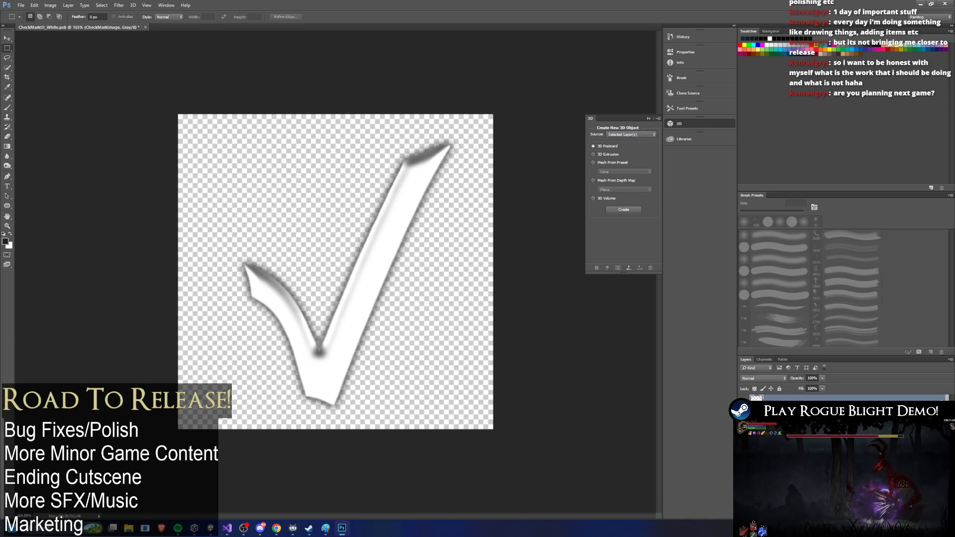
pyautogui.press('space')
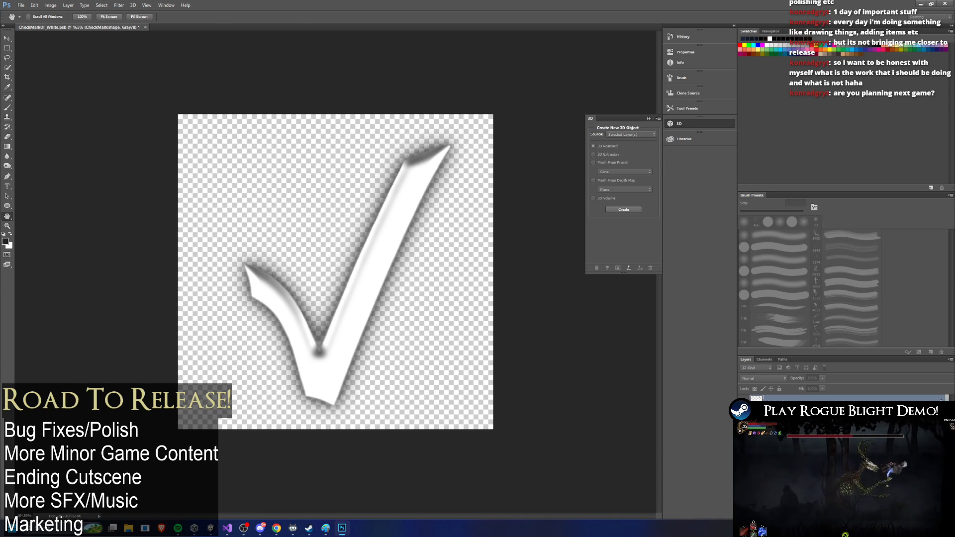
pyautogui.press('m')
pyautogui.rightClick(781, 53)
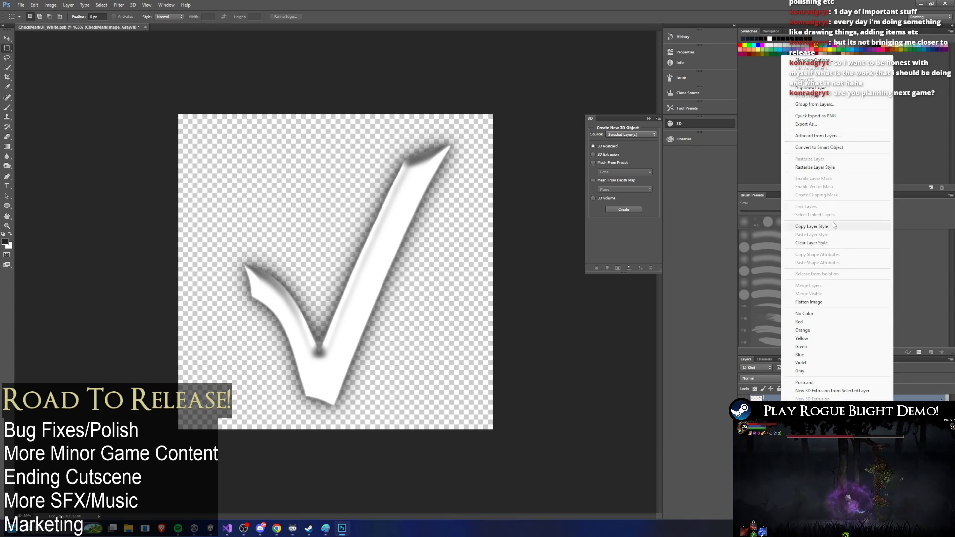
pyautogui.click(834, 172)
pyautogui.hotkey('alt', 'Tab')
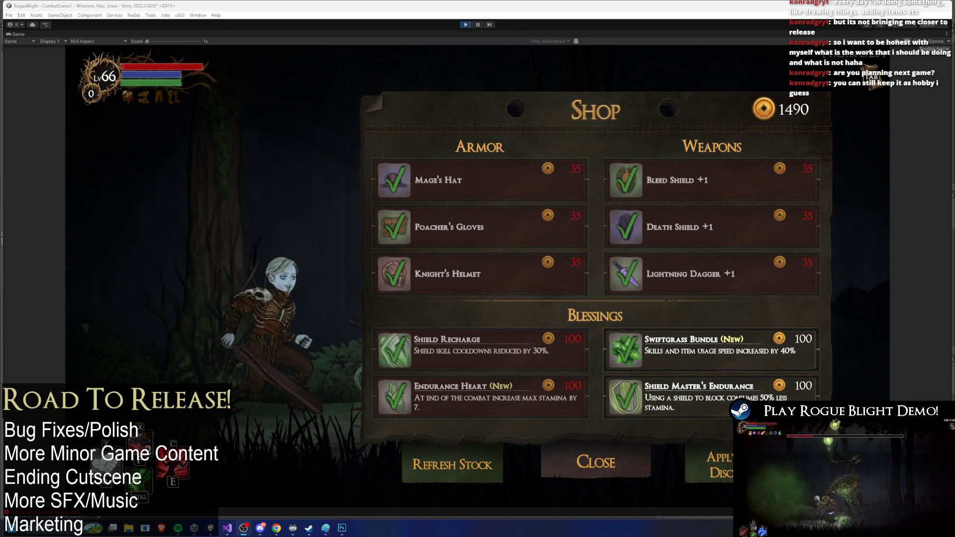
pyautogui.click(128, 529)
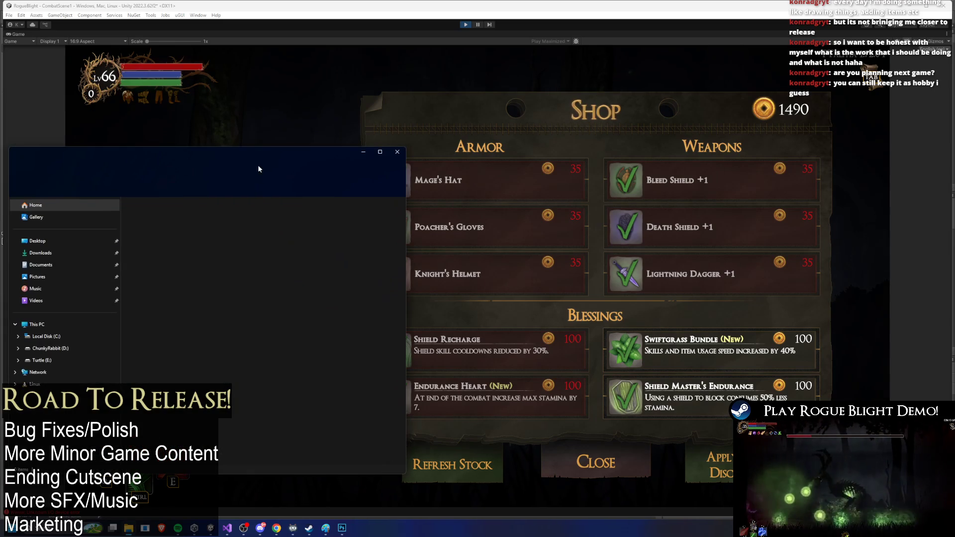
pyautogui.click(274, 142)
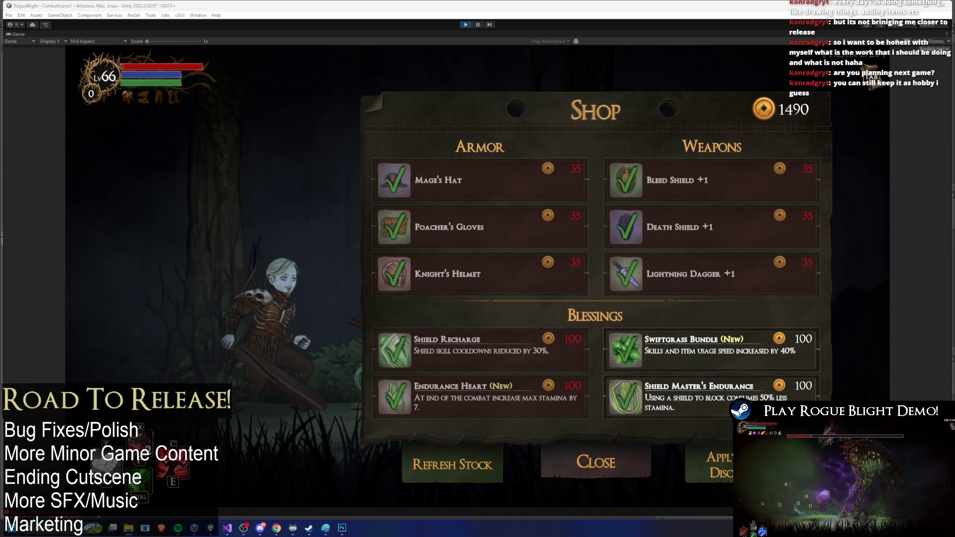
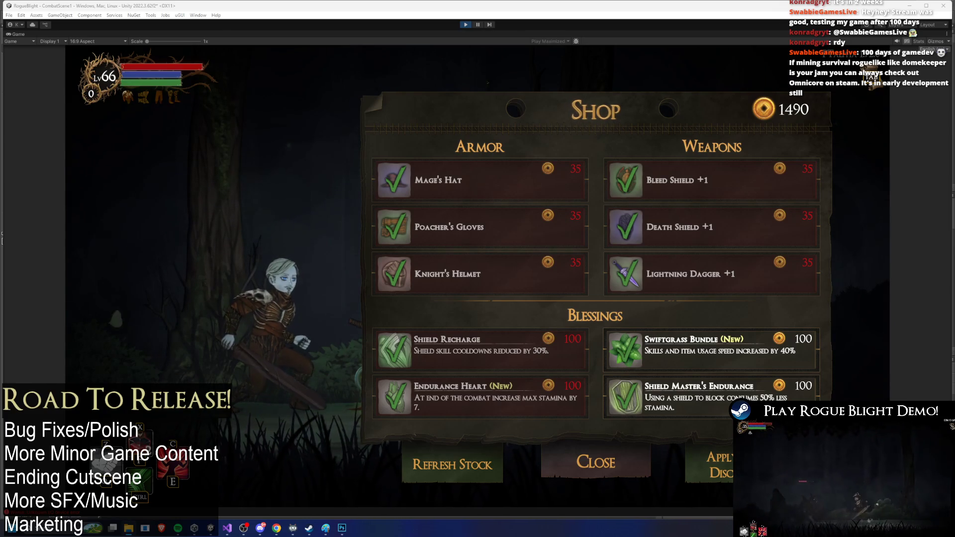
# With the shop showing 1490 coins and all items owned, bring up the Windows Start menu
pyautogui.press('super')
pyautogui.press('super')
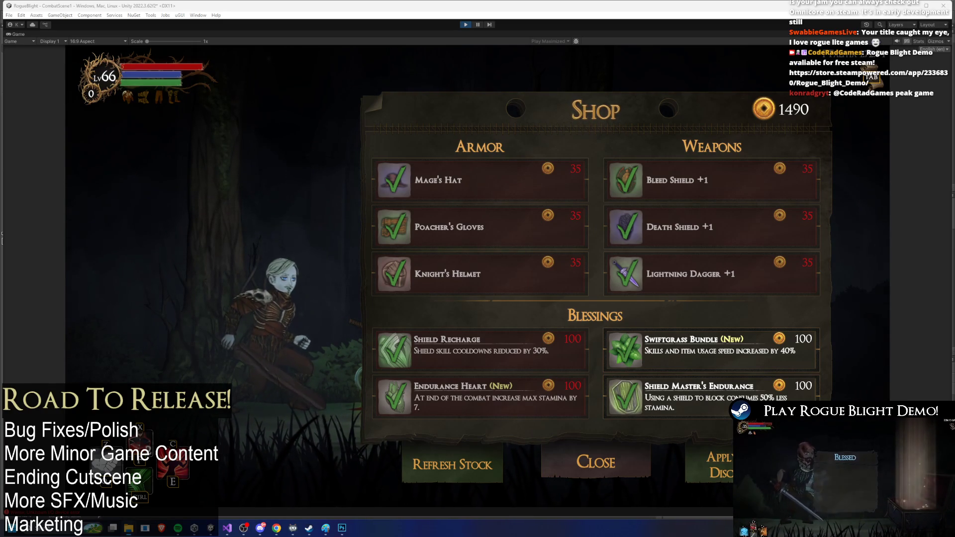
pyautogui.press('super')
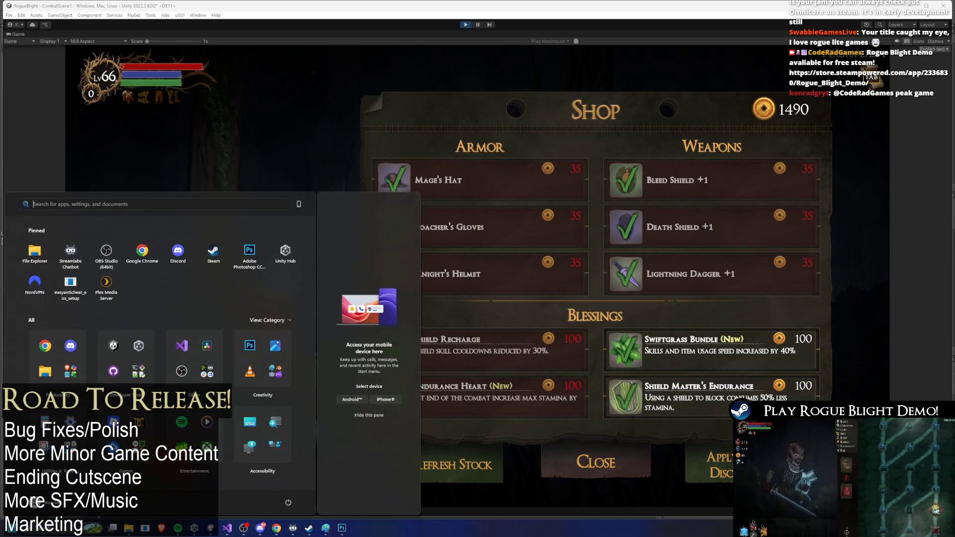
# Launch VLC media player from Start search and switch over to Paint
pyautogui.write('vlc media player')
pyautogui.press('Return')
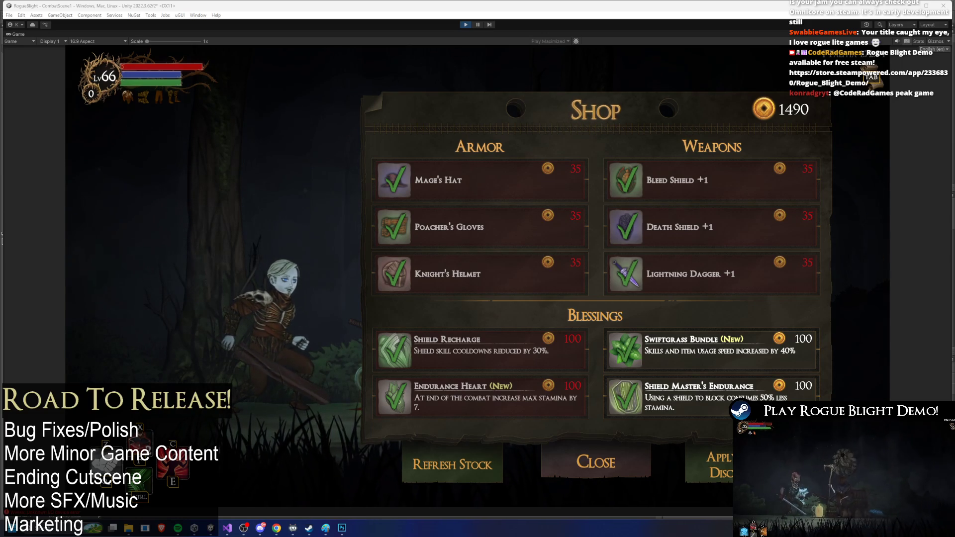
pyautogui.hotkey('alt', 'Tab')
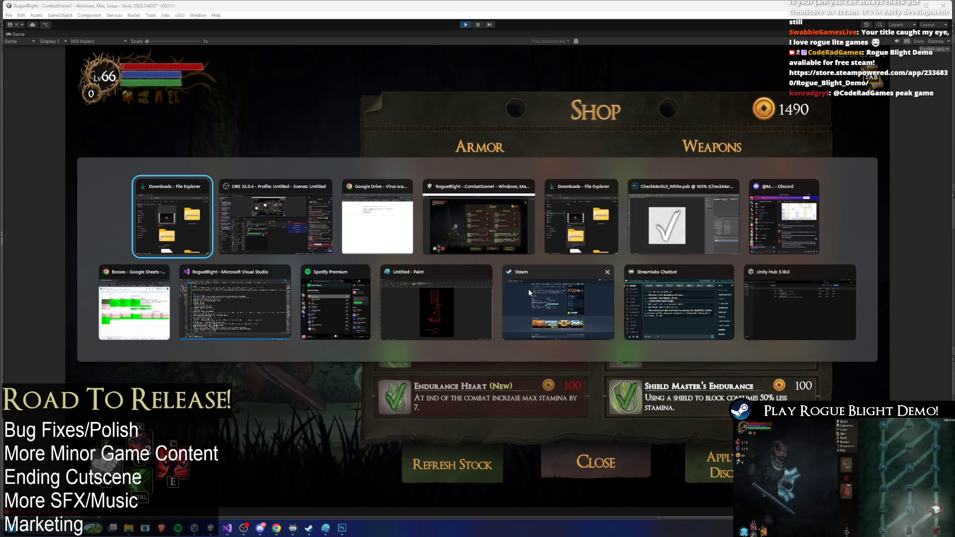
pyautogui.click(461, 315)
# Close Paint without saving and add RogueBlight_ReleaseTrailer_1440p_H265.mov to VLC's playlist
pyautogui.click(946, 4)
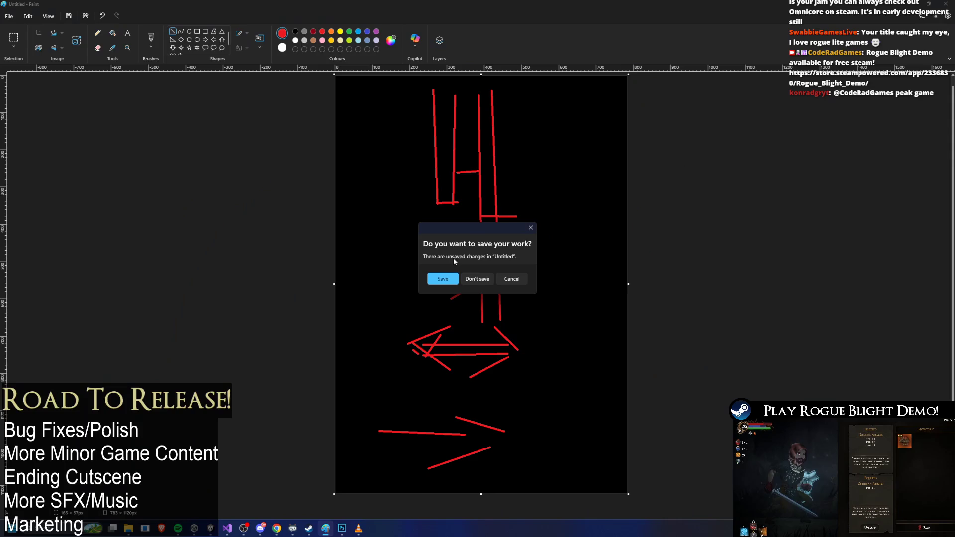
pyautogui.click(476, 277)
pyautogui.moveTo(476, 277)
pyautogui.mouseDown()
pyautogui.moveTo(301, 231)
pyautogui.moveTo(75, 81)
pyautogui.mouseUp()
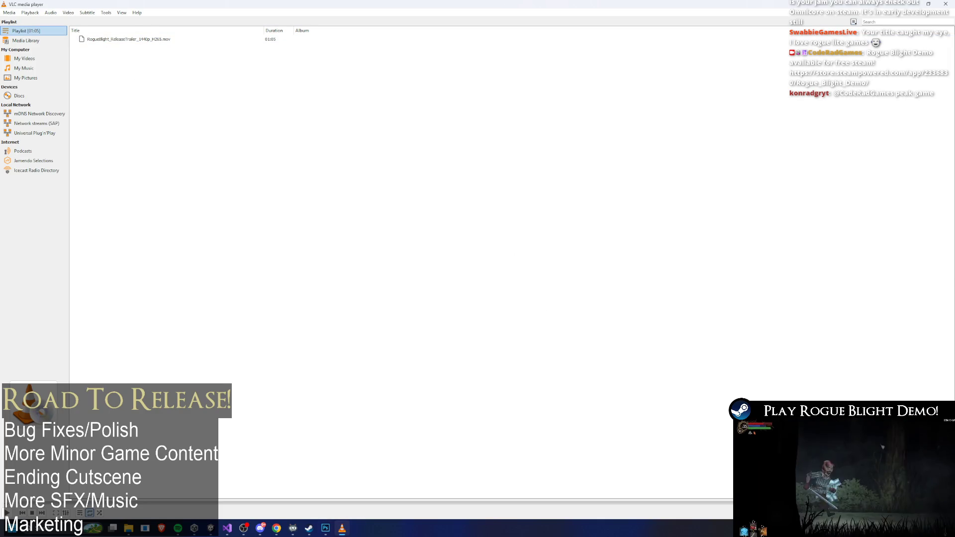
pyautogui.doubleClick(478, 4)
# Restore the VLC window, select the trailer and raise the volume to about 90%
pyautogui.click(466, 24)
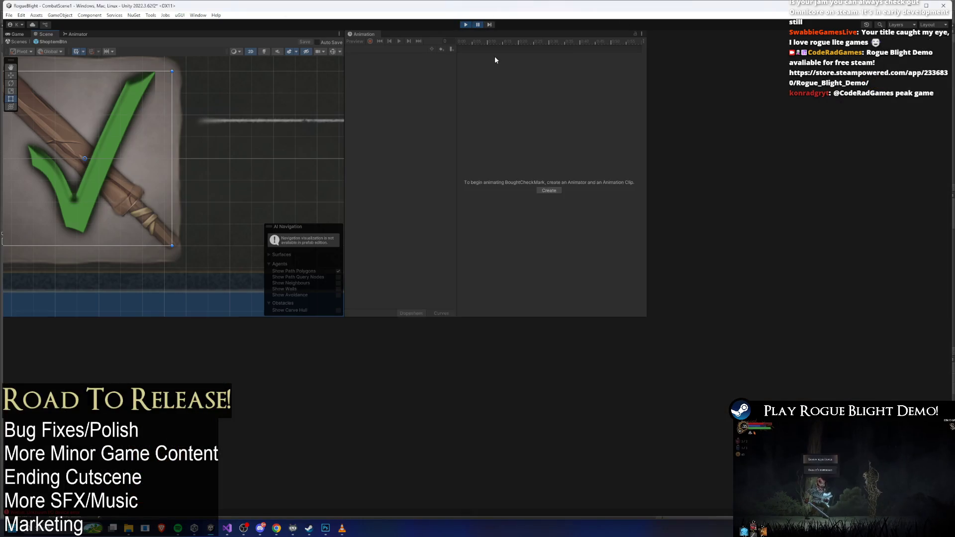
pyautogui.press('super+shift+Up')
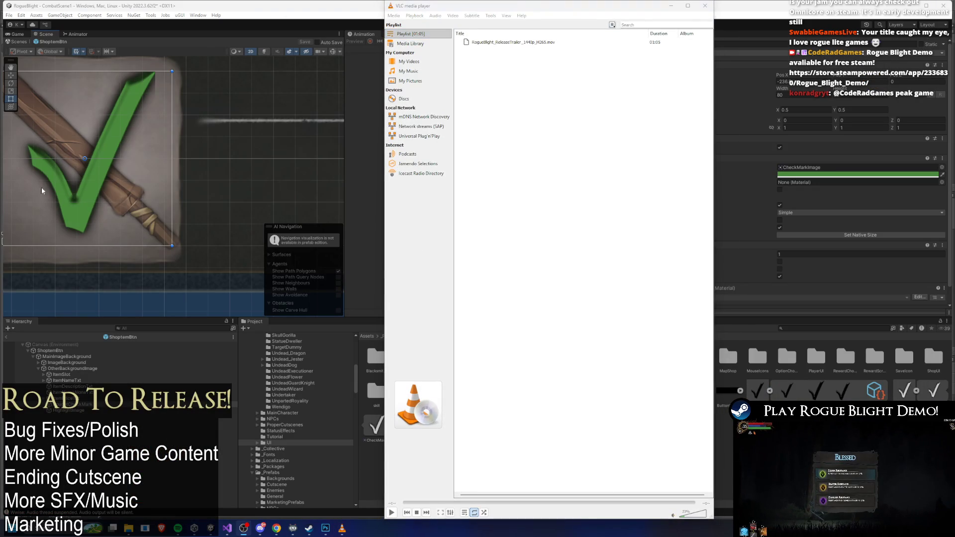
pyautogui.click(524, 43)
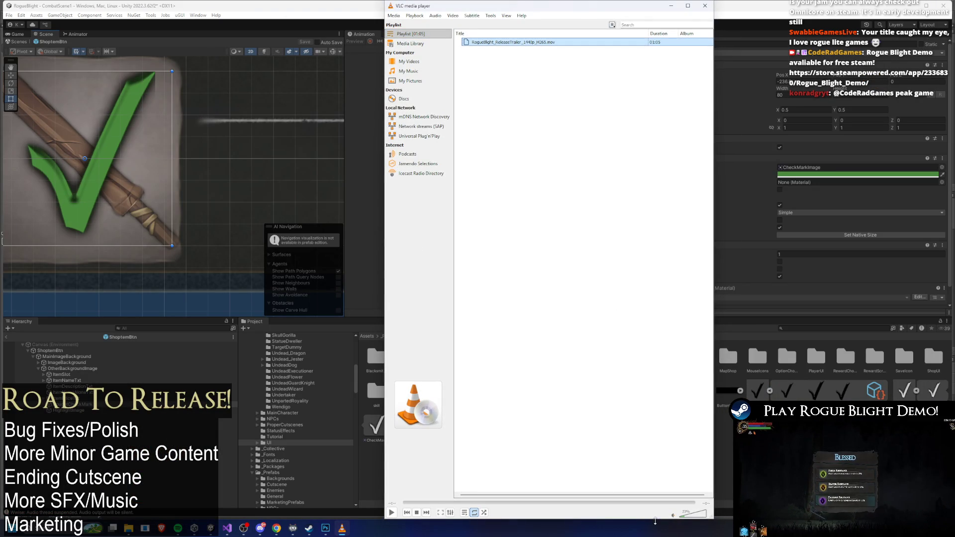
pyautogui.click(700, 520)
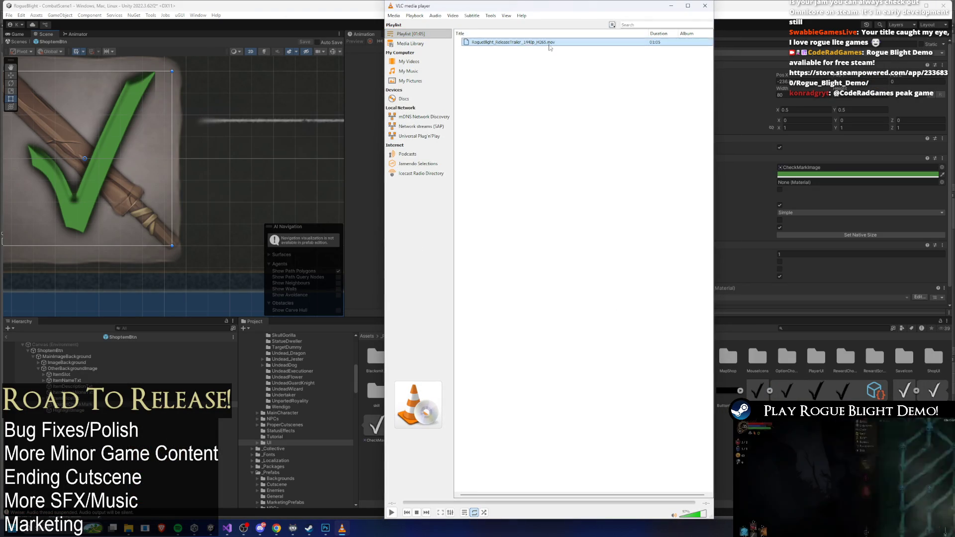
# Play the release trailer full screen to its end, then exit full screen
pyautogui.click(521, 43)
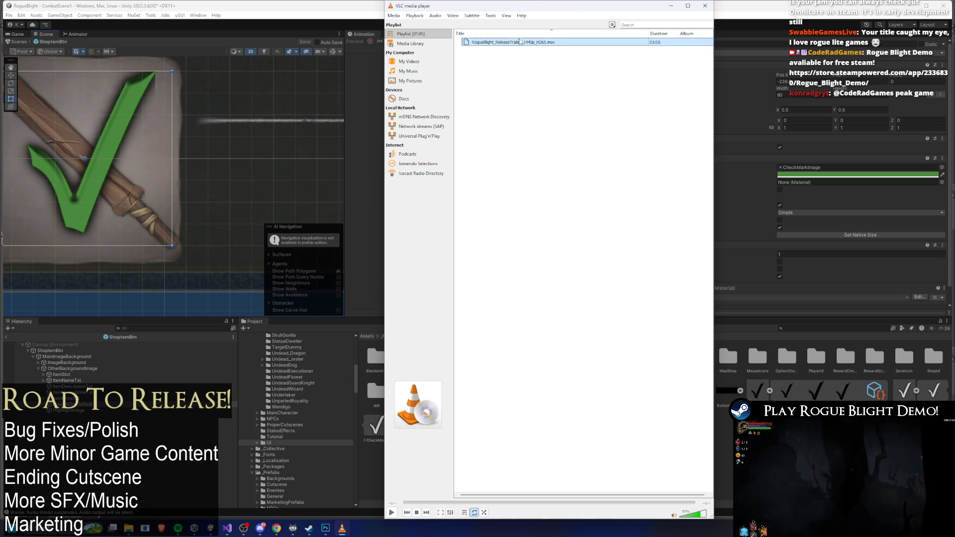
pyautogui.doubleClick(530, 42)
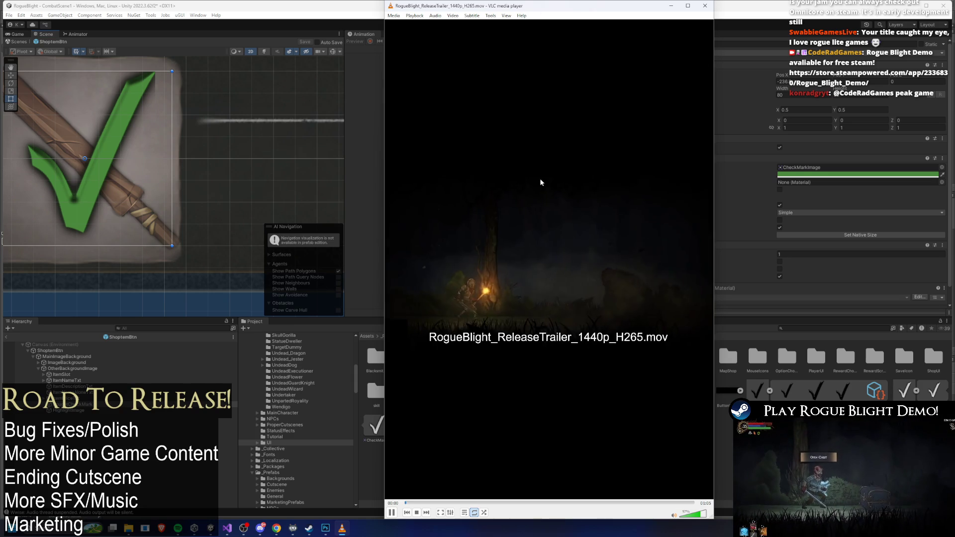
pyautogui.doubleClick(542, 170)
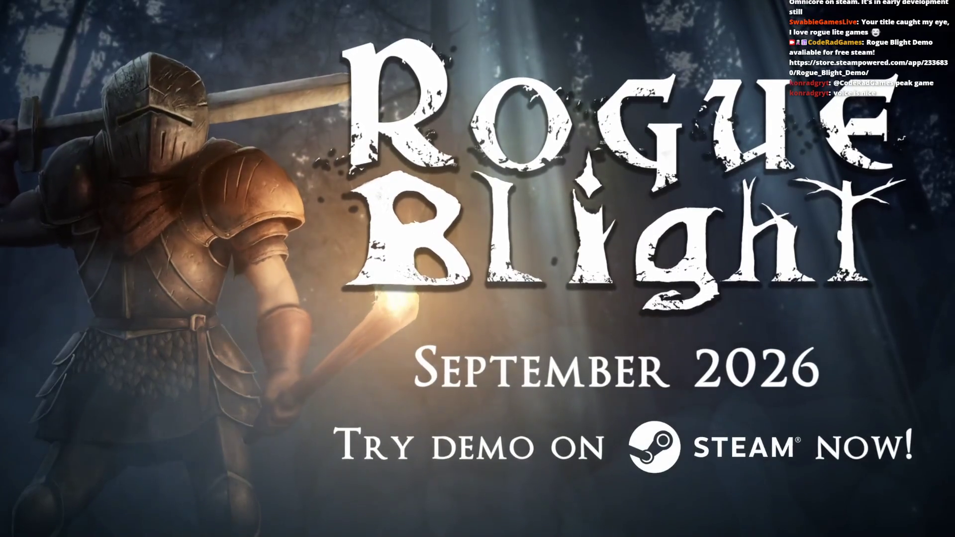
pyautogui.doubleClick(307, 214)
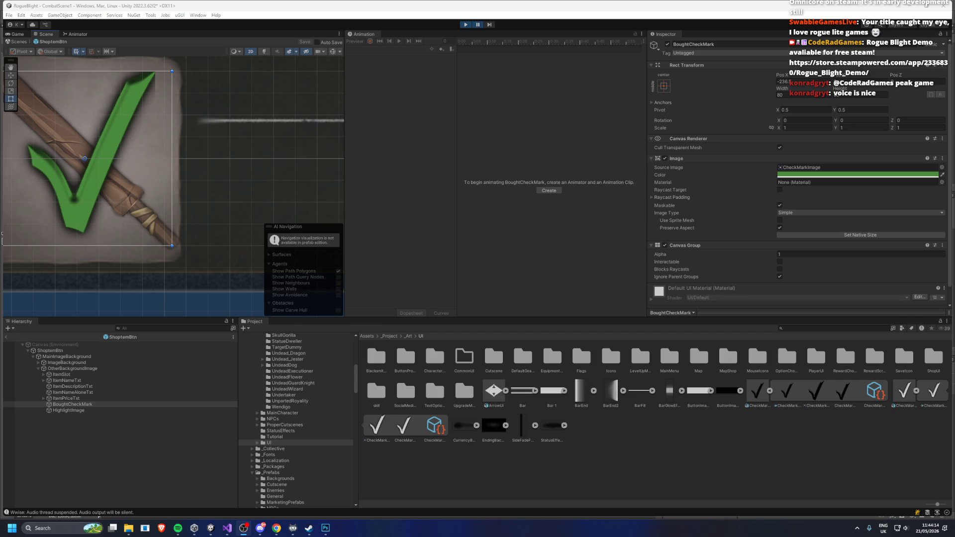
# Brighten the BoughtCheckMark image's green in the colour picker
pyautogui.moveTo(179, 176); pyautogui.dragTo(212, 193)
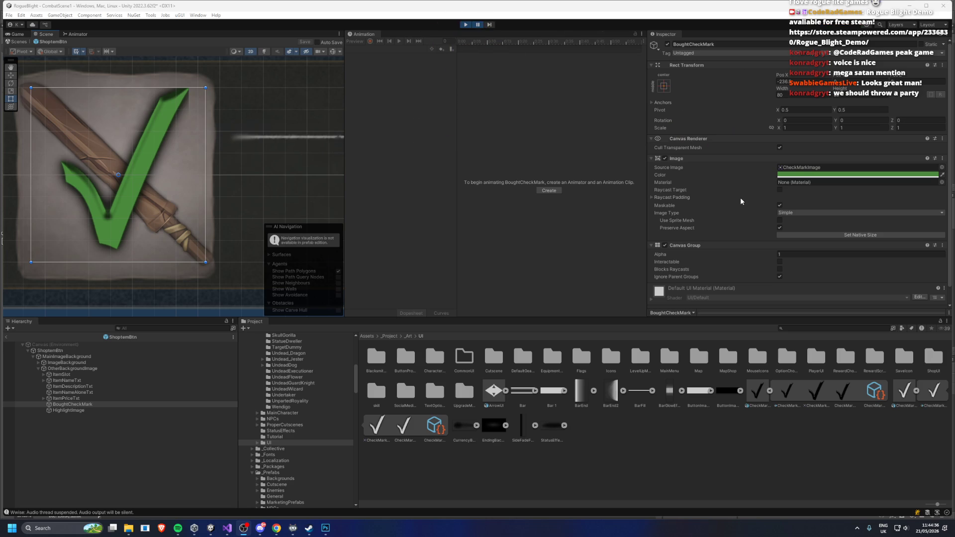
pyautogui.click(807, 176)
pyautogui.click(852, 226)
pyautogui.moveTo(852, 226)
pyautogui.mouseDown()
pyautogui.moveTo(865, 220)
pyautogui.moveTo(853, 227)
pyautogui.mouseUp()
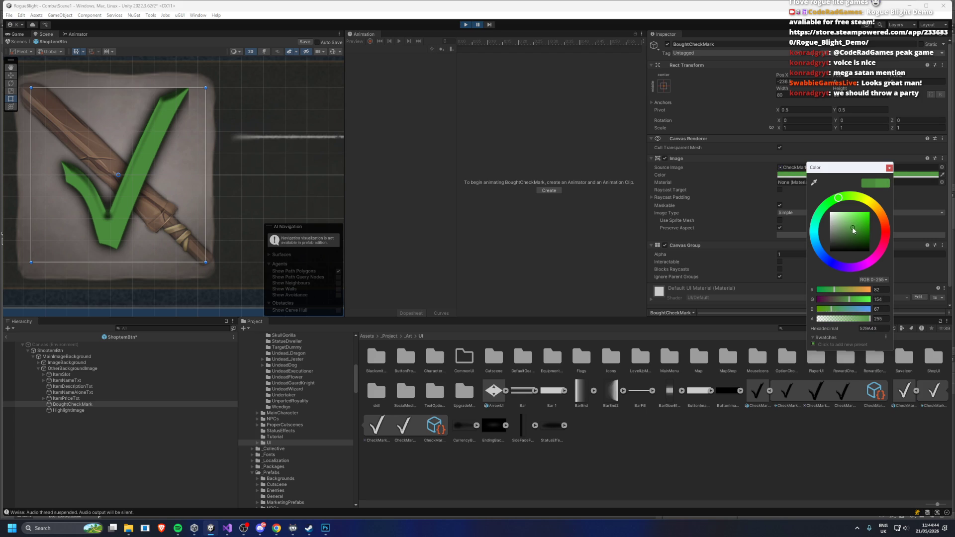
pyautogui.click(491, 48)
# Lighten the checkmark further to green 7EC86F and enter play mode
pyautogui.hotkey('ctrl', 'p')
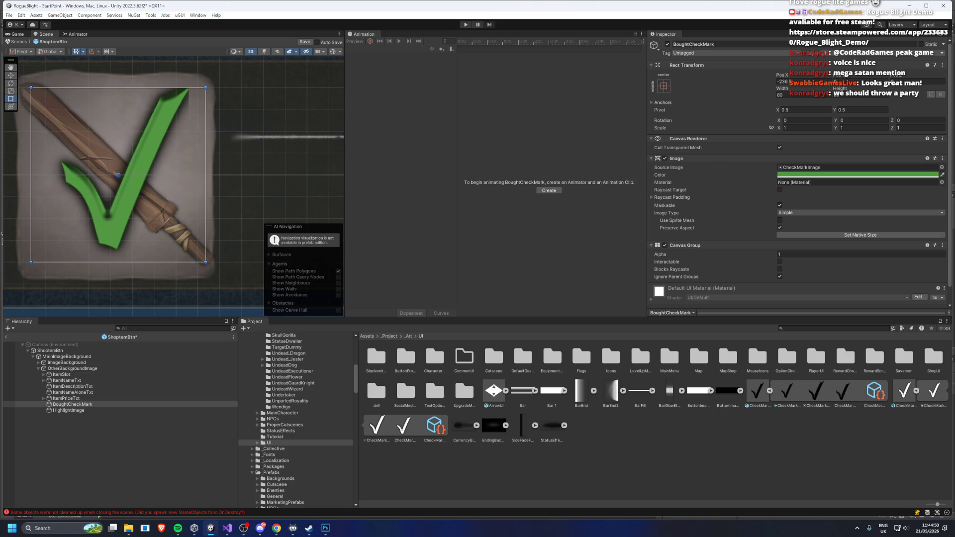
pyautogui.click(837, 174)
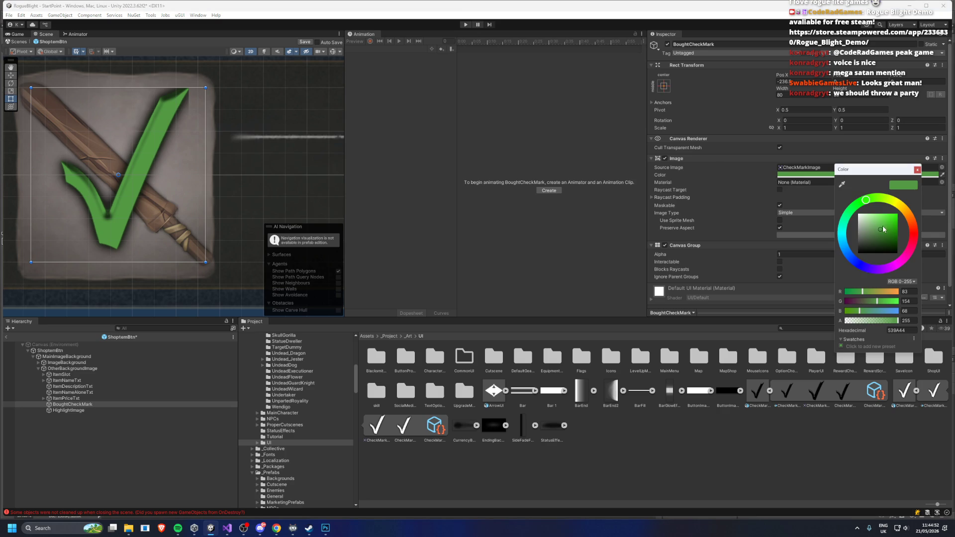
pyautogui.moveTo(884, 228)
pyautogui.mouseDown()
pyautogui.moveTo(877, 224)
pyautogui.moveTo(889, 230)
pyautogui.mouseUp()
pyautogui.click(465, 24)
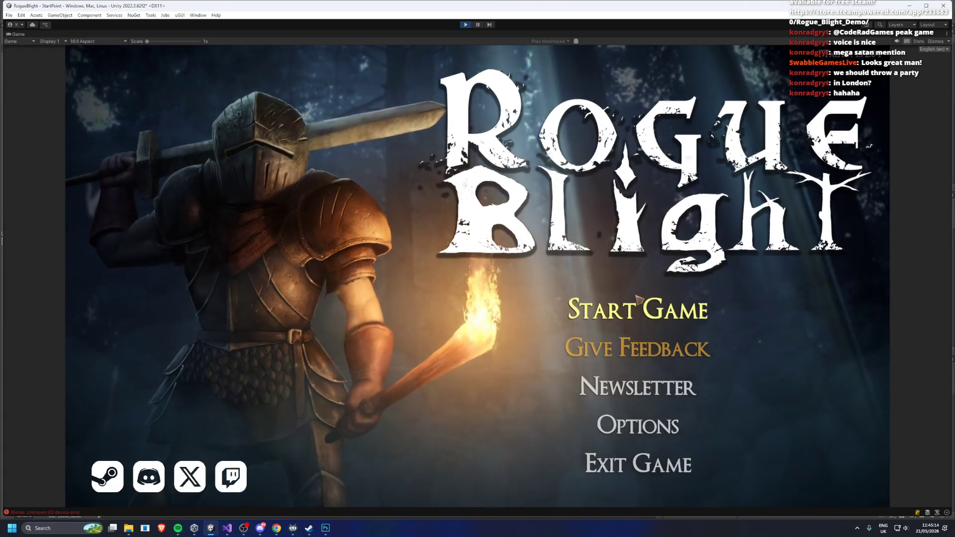
# Start a game on the first save slot and buy Mage's Leggings, Poacher's Trousers, Knight's Gloves
pyautogui.click(664, 304)
pyautogui.click(671, 258)
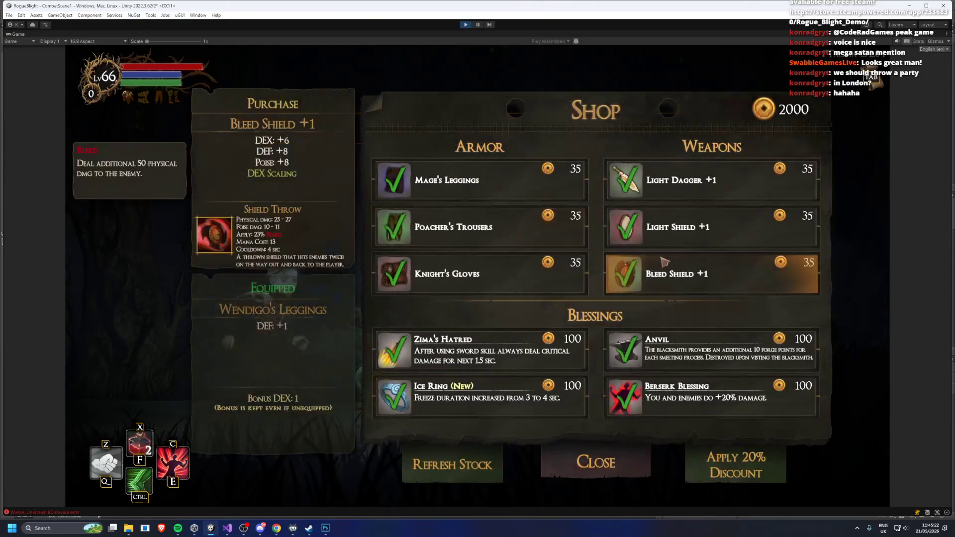
pyautogui.click(447, 180)
pyautogui.click(453, 227)
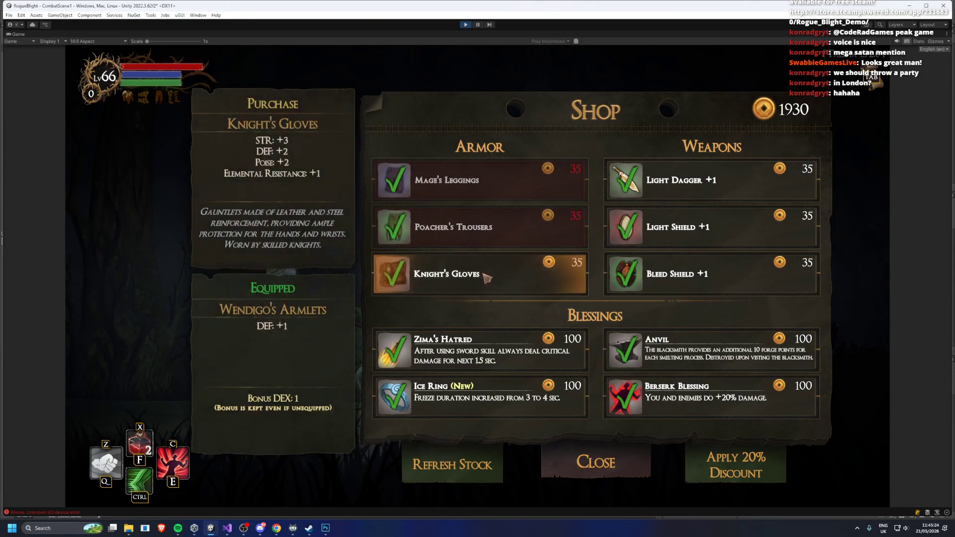
pyautogui.click(447, 274)
# Buy the weapons Light Dagger +1, Light Shield +1 and Bleed Shield +1
pyautogui.click(666, 193)
pyautogui.click(667, 227)
pyautogui.click(667, 274)
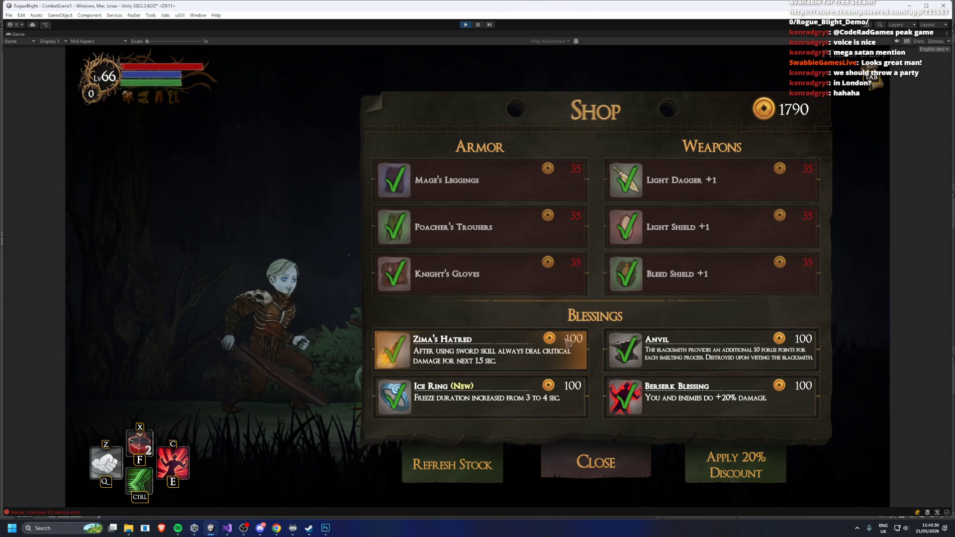
# Buy Zima's Hatred, Anvil, Ice Ring and Berserk Blessing, then stop the test run
pyautogui.click(565, 348)
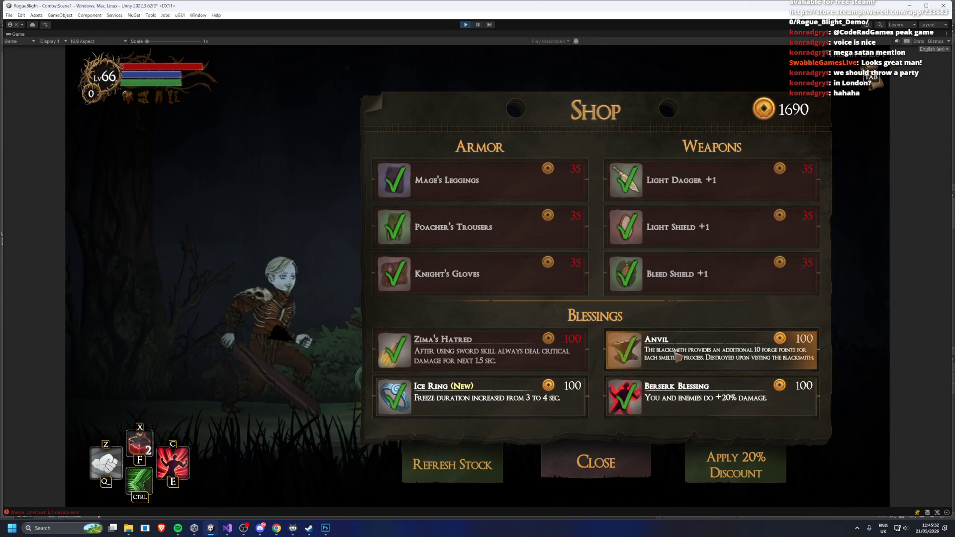
pyautogui.click(637, 348)
pyautogui.click(531, 398)
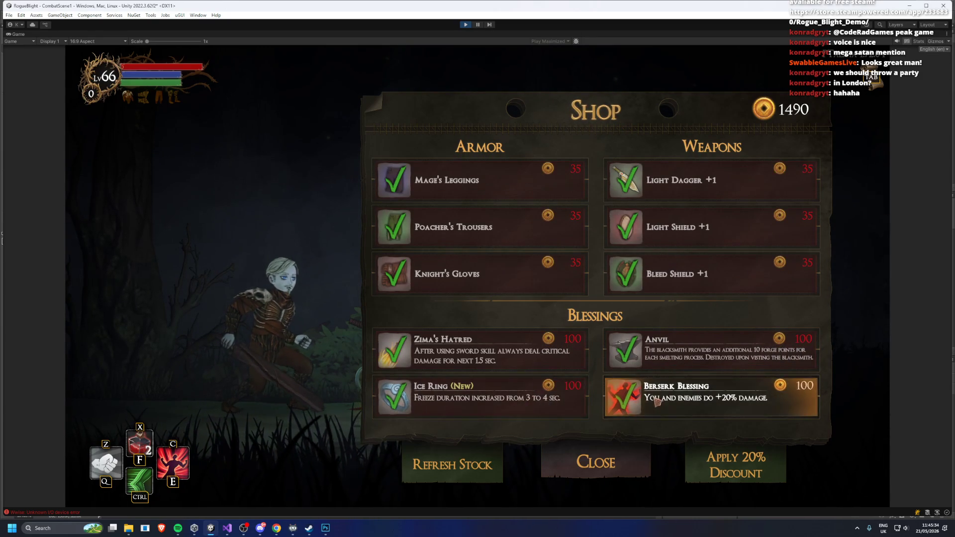
pyautogui.click(642, 387)
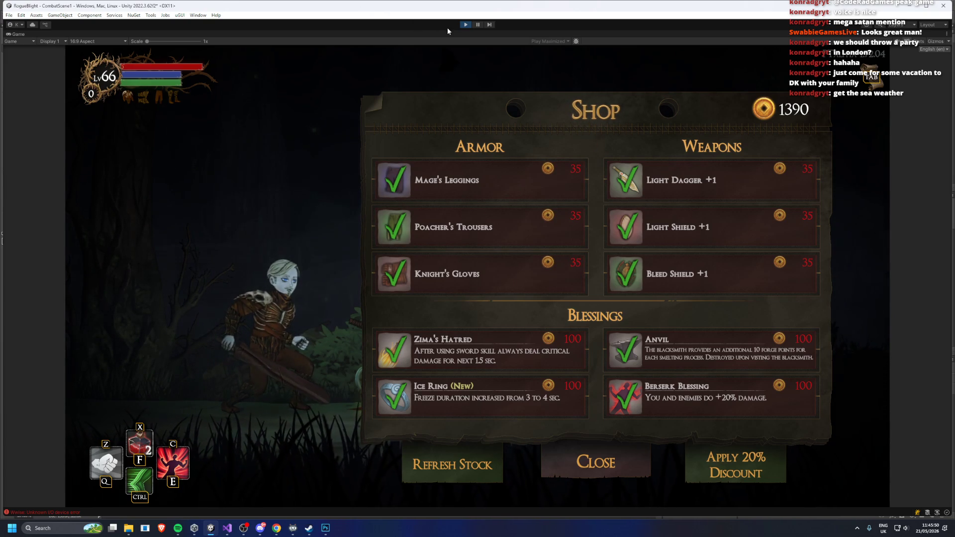
pyautogui.click(466, 26)
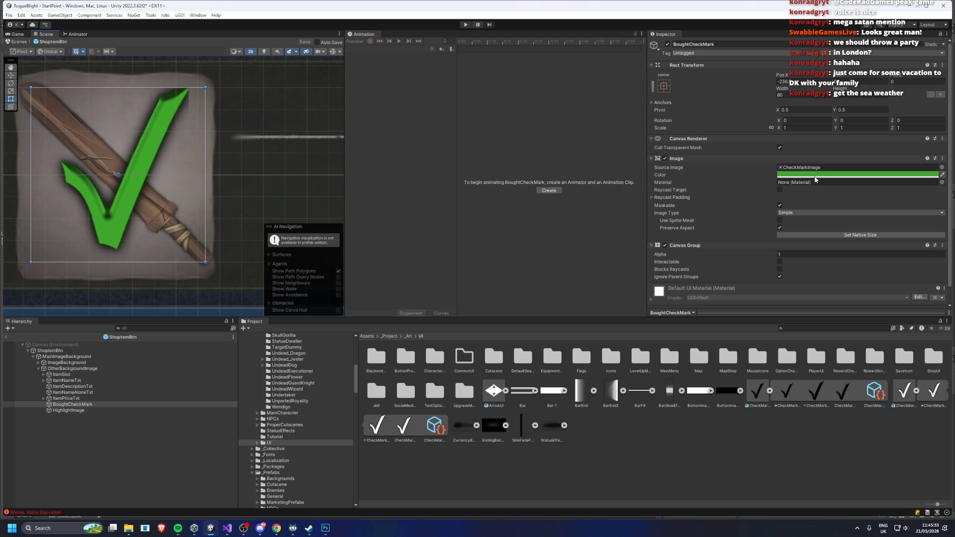
# Adjust the checkmark's green shade, keep it, and enter play mode to the main menu
pyautogui.click(859, 175)
pyautogui.click(865, 227)
pyautogui.moveTo(865, 227); pyautogui.dragTo(862, 232)
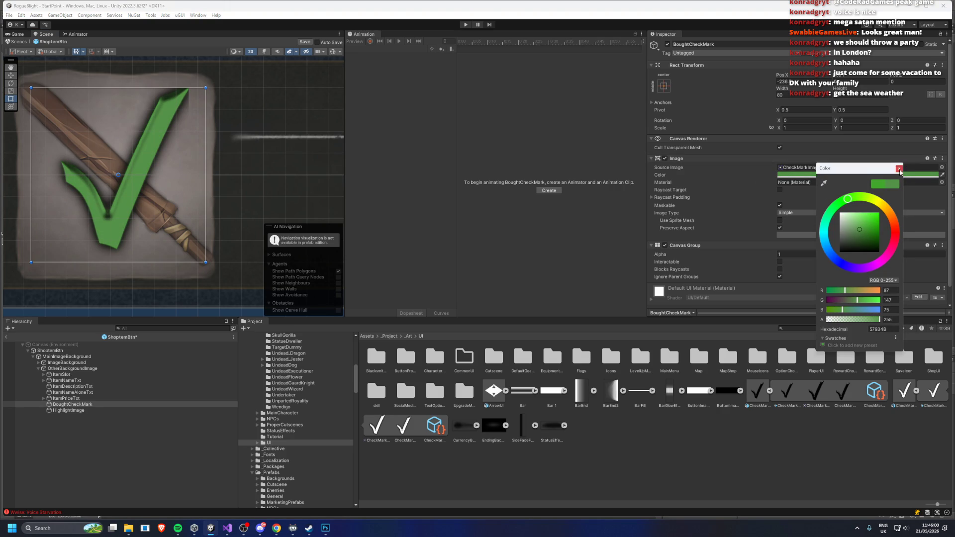
pyautogui.click(899, 169)
pyautogui.click(466, 25)
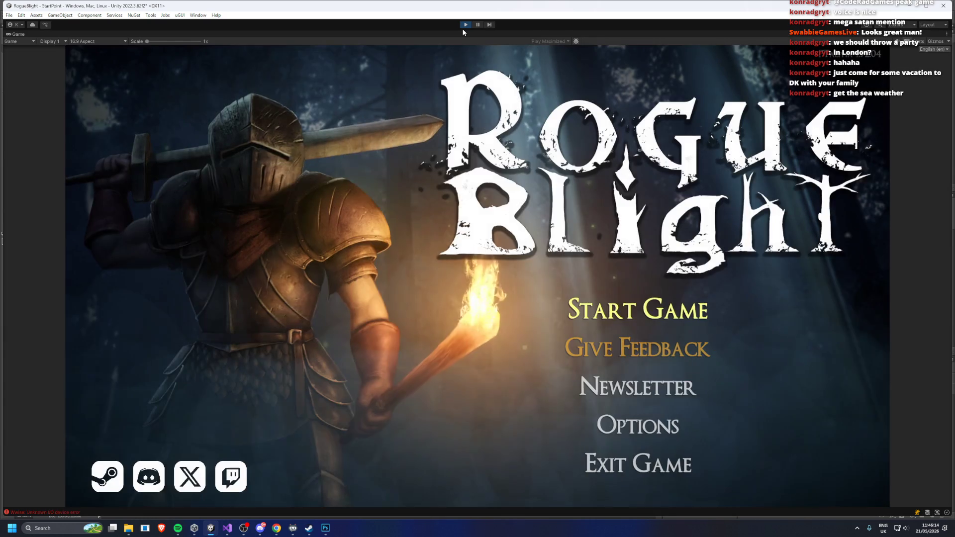
# Load the first save slot and buy Mage's Armlets, Knight's Armor and Knight's Helmet
pyautogui.click(636, 307)
pyautogui.click(644, 266)
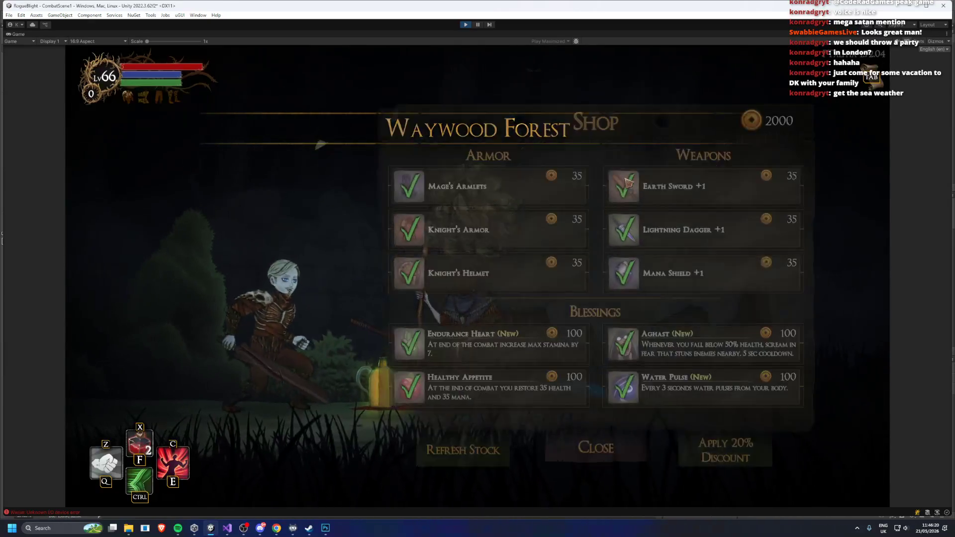
pyautogui.click(548, 185)
pyautogui.click(547, 229)
pyautogui.click(547, 274)
# Buy the Earth Sword and Lightning Dagger, apply the 20% discount, then stop play mode
pyautogui.click(689, 189)
pyautogui.click(691, 214)
pyautogui.click(724, 468)
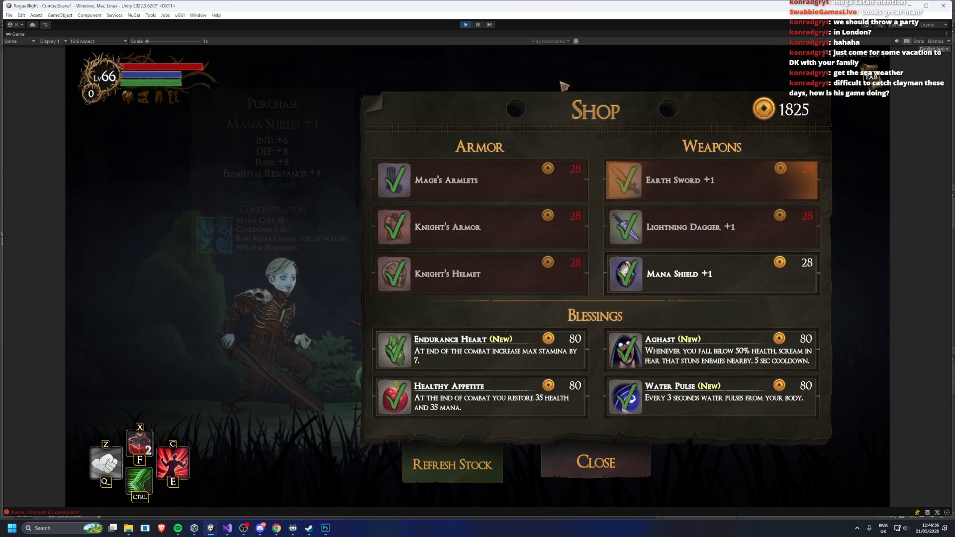
pyautogui.hotkey('ctrl', 'p')
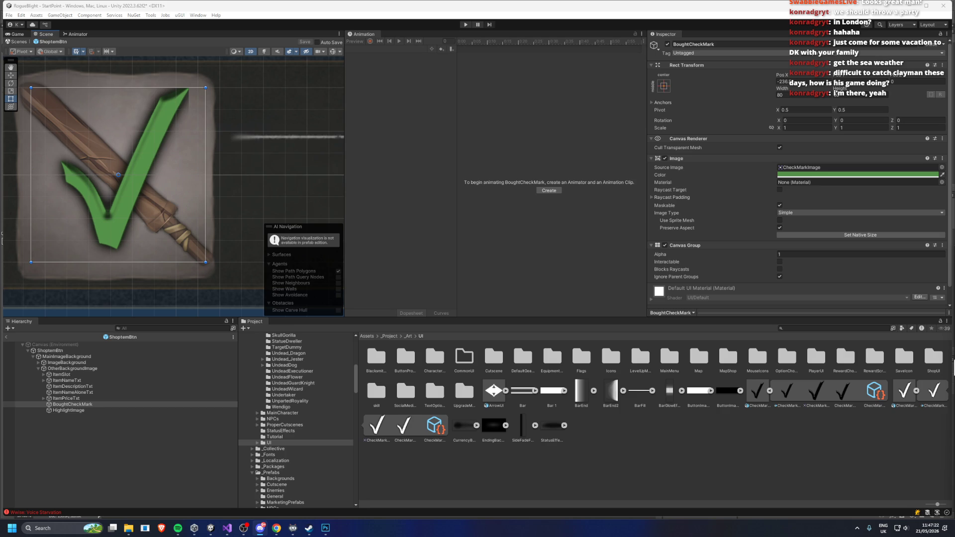
# Try a different checkmark shade in the colour picker, then reselect BoughtCheckMark
pyautogui.click(832, 175)
pyautogui.moveTo(872, 230); pyautogui.dragTo(874, 231)
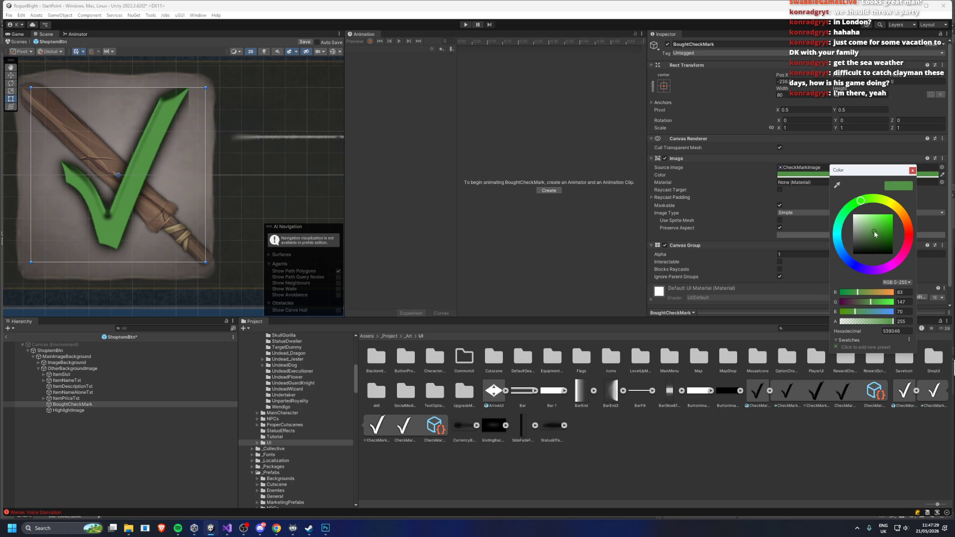
pyautogui.click(912, 170)
pyautogui.click(83, 381)
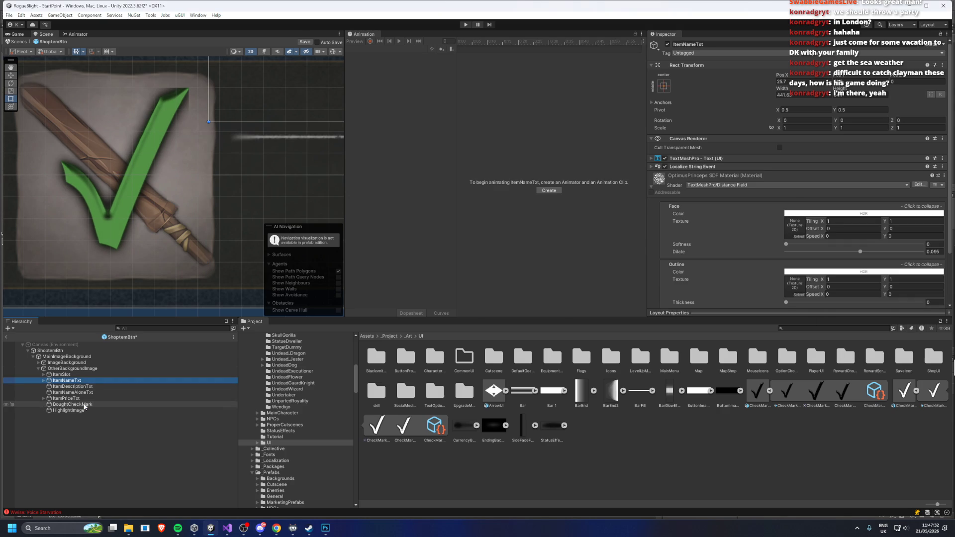
pyautogui.click(83, 404)
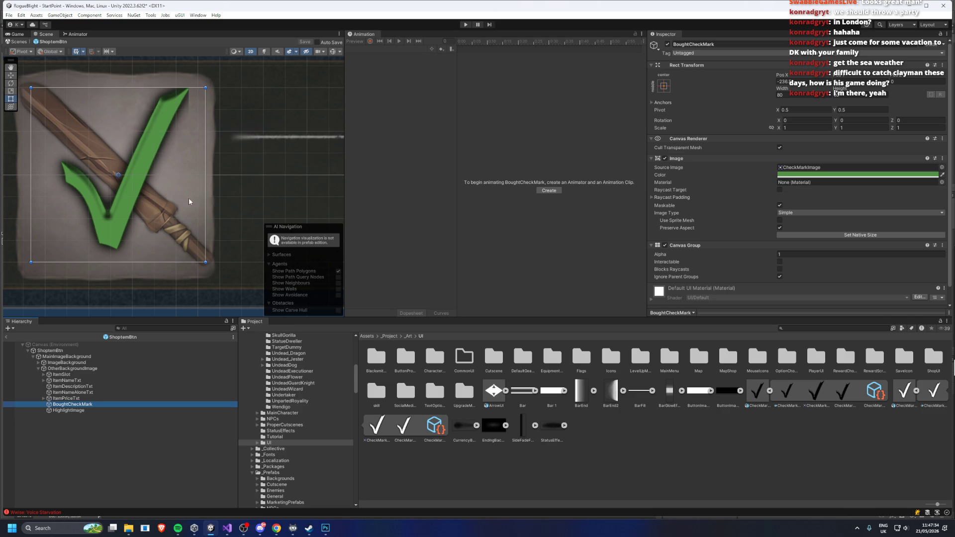
# Tint the checkmark red, then undo back to green 539346
pyautogui.scroll(-5, 179, 205)
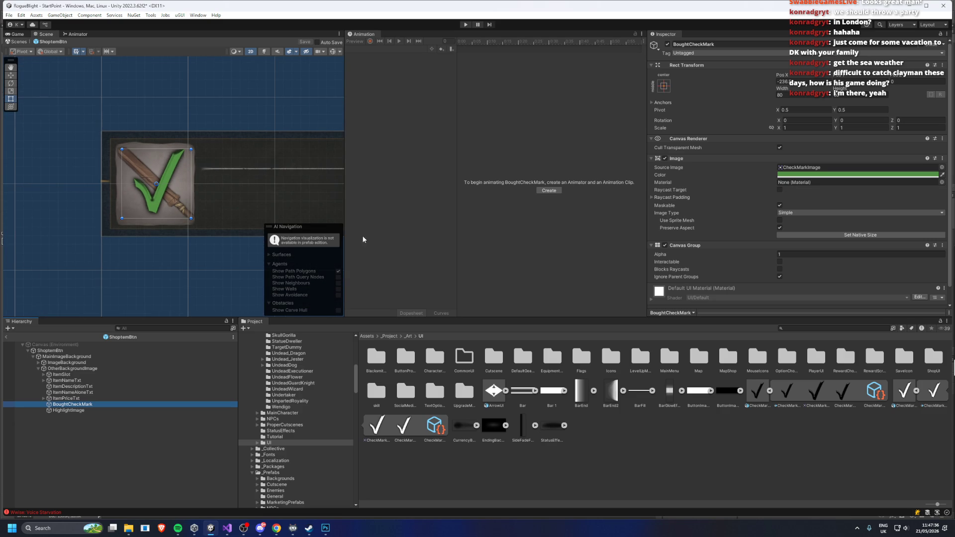
pyautogui.click(906, 174)
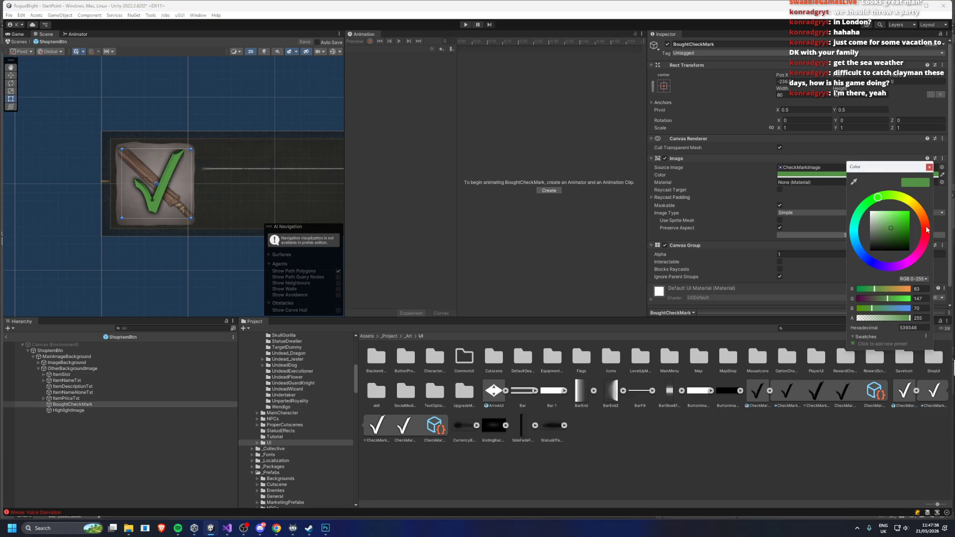
pyautogui.moveTo(928, 229); pyautogui.dragTo(927, 239)
pyautogui.hotkey('ctrl', 'z')
# Close the colour picker and toggle BoughtCheckMark inactive and active again
pyautogui.click(73, 404)
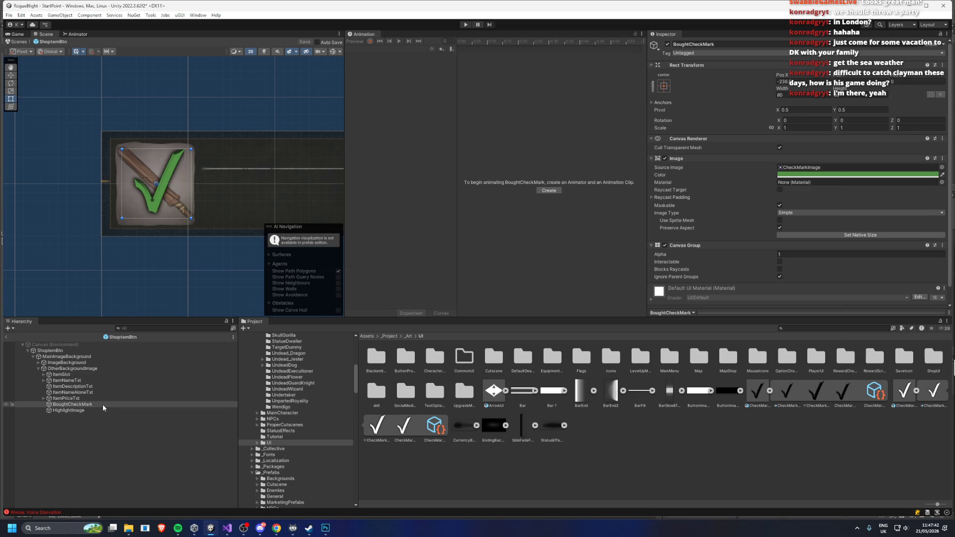
pyautogui.click(668, 44)
pyautogui.click(668, 44)
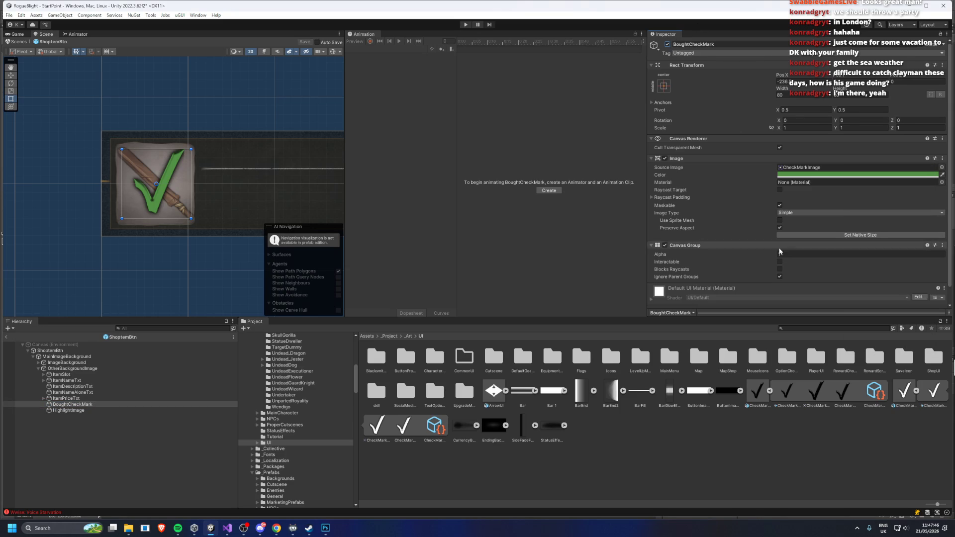
pyautogui.scroll(-1, 770, 265)
# Search components for 'custom col' and attach Custom Color Tween to BoughtCheckMark
pyautogui.click(809, 299)
pyautogui.write('custom')
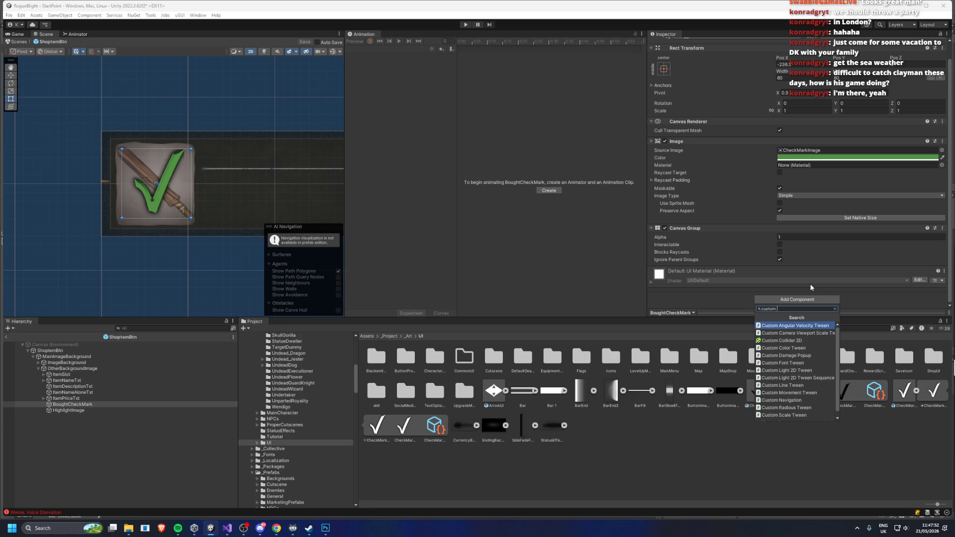
pyautogui.write('tww')
pyautogui.press('BackSpace')
pyautogui.press('BackSpace')
pyautogui.press('BackSpace')
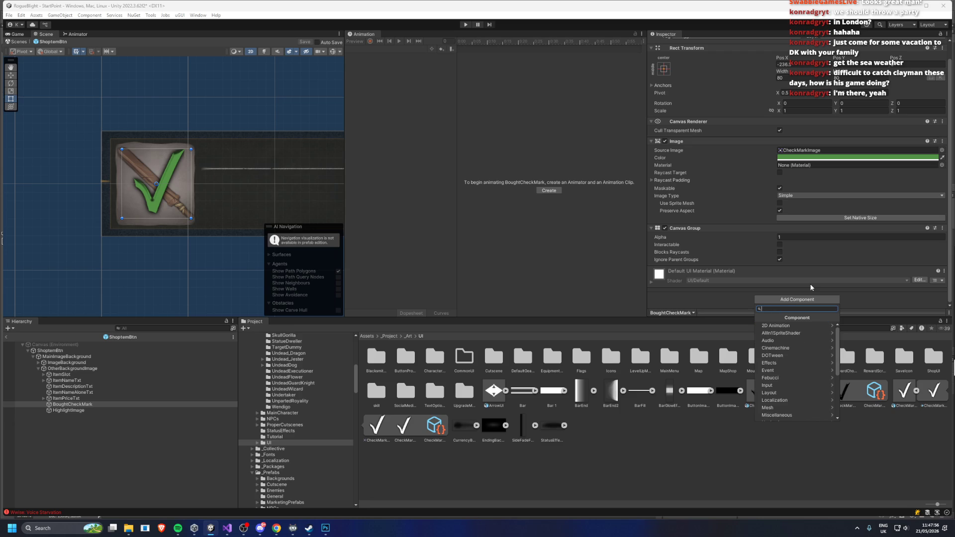
pyautogui.write('custom col')
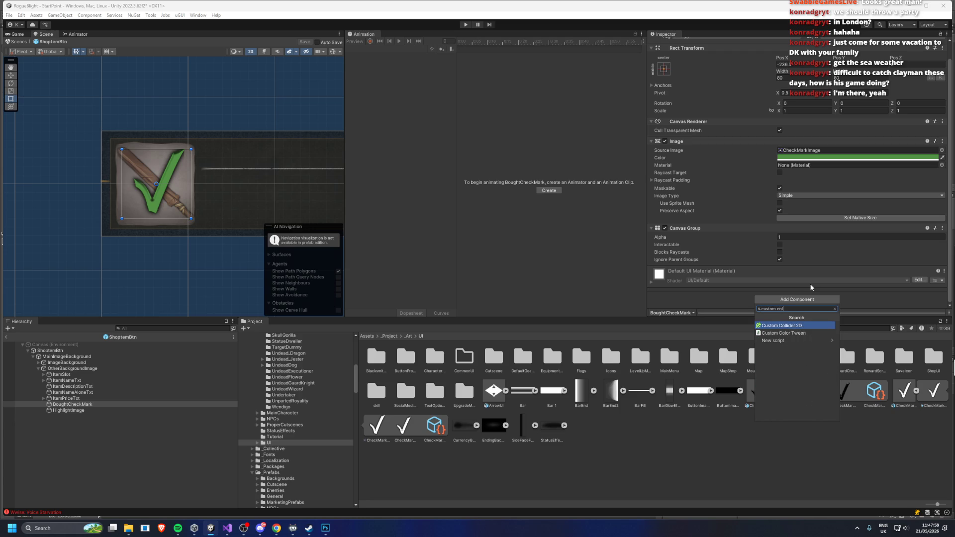
pyautogui.press('Down')
pyautogui.press('Return')
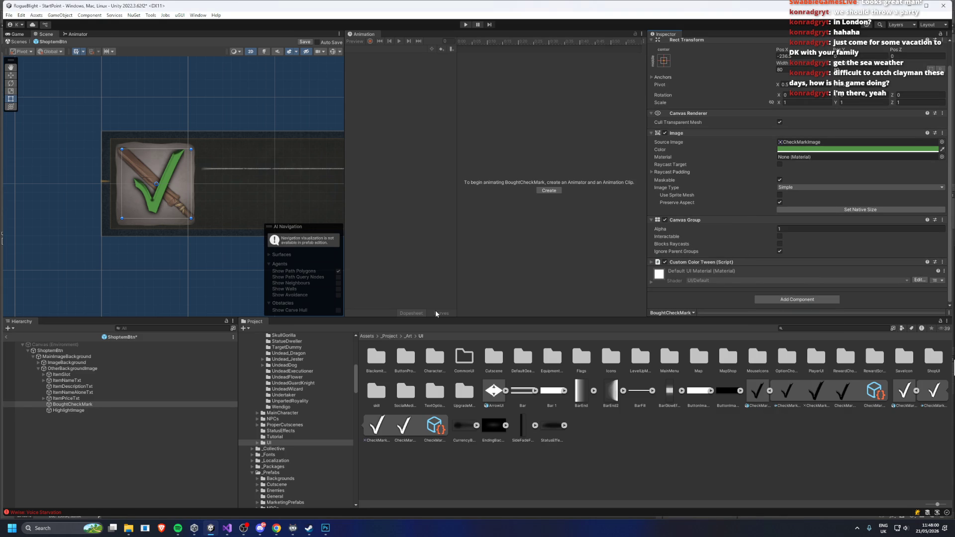
pyautogui.click(75, 410)
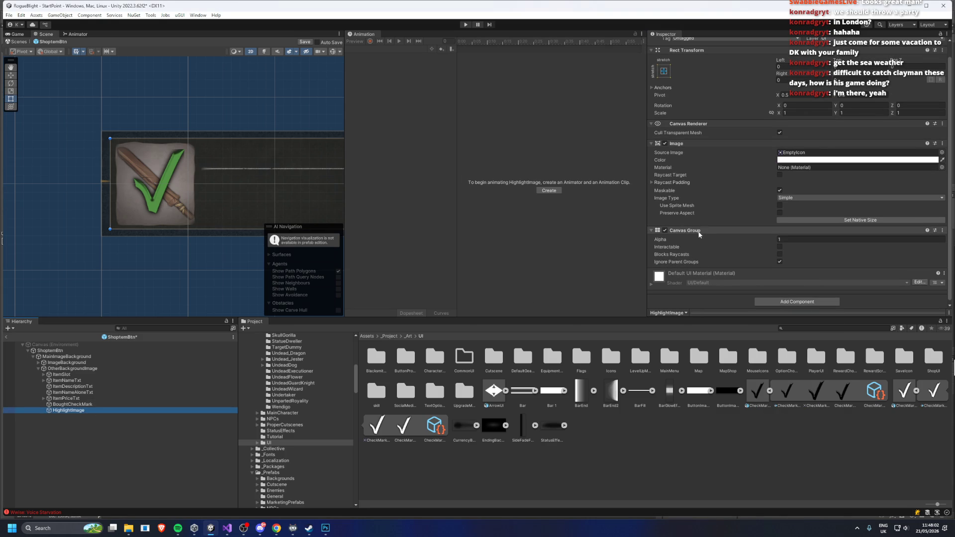
# Browse the hierarchy to OtherBackgroundImage and scroll to its Custom Color Tween
pyautogui.click(74, 404)
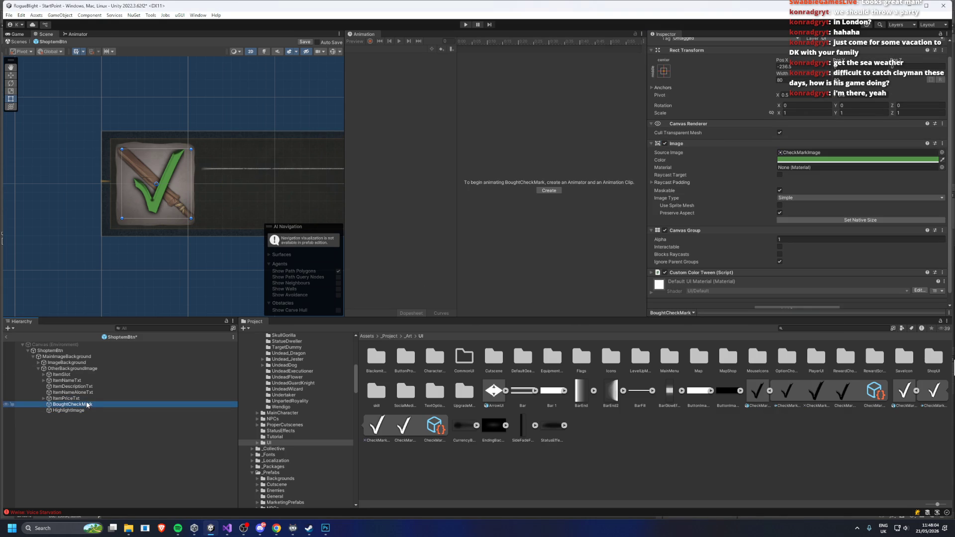
pyautogui.click(77, 393)
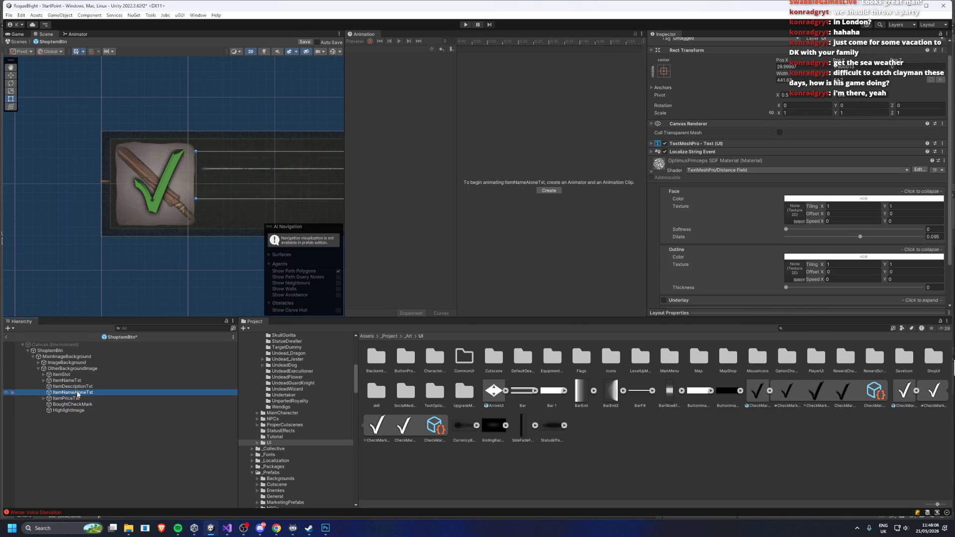
pyautogui.click(77, 387)
pyautogui.click(74, 369)
pyautogui.scroll(-5, 748, 190)
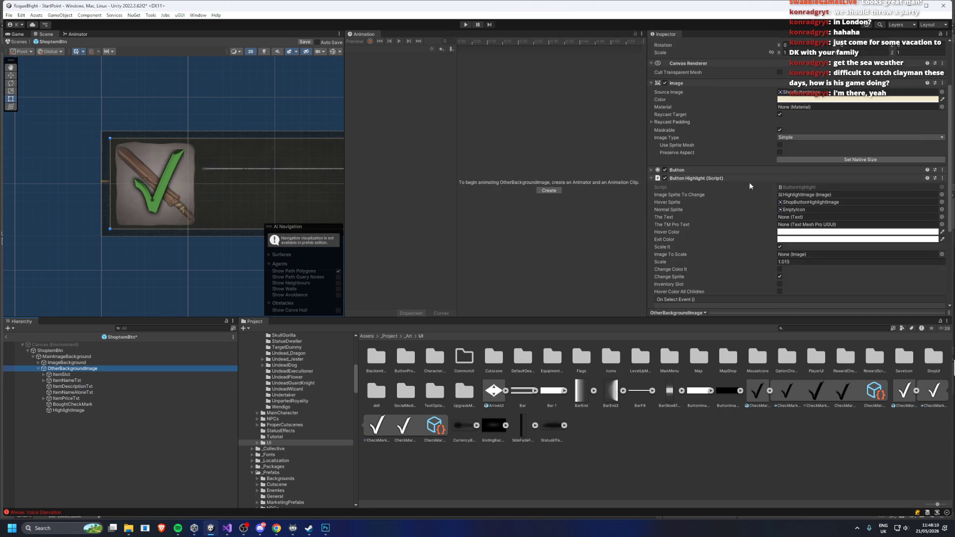
pyautogui.scroll(-1, 748, 190)
# Copy OtherBackgroundImage's Custom Color Tween component and reselect BoughtCheckMark
pyautogui.click(704, 263)
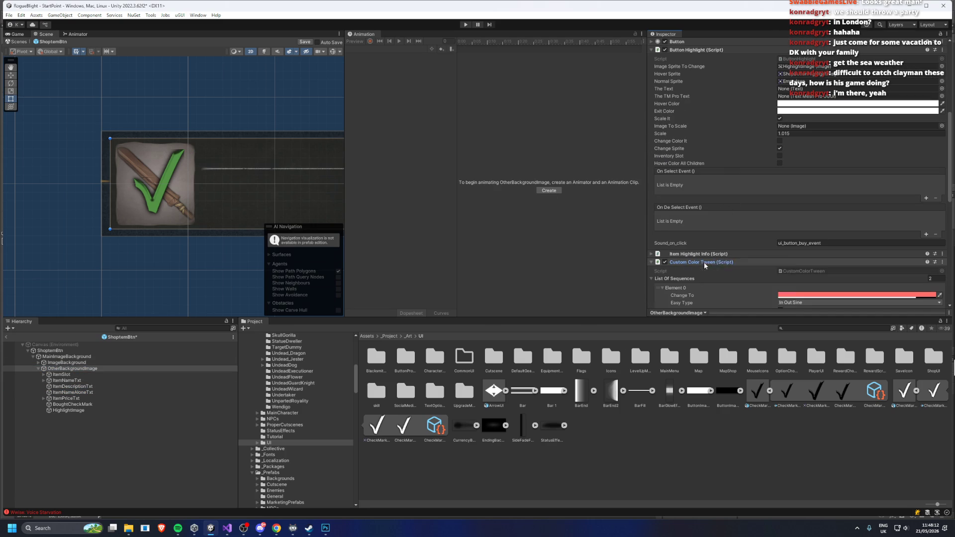
pyautogui.rightClick(704, 263)
pyautogui.click(70, 411)
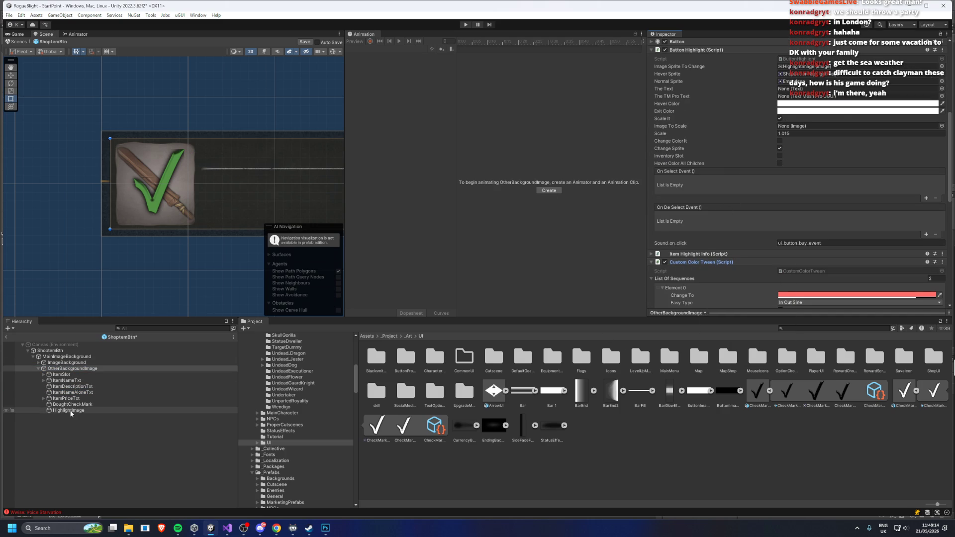
pyautogui.press('Up')
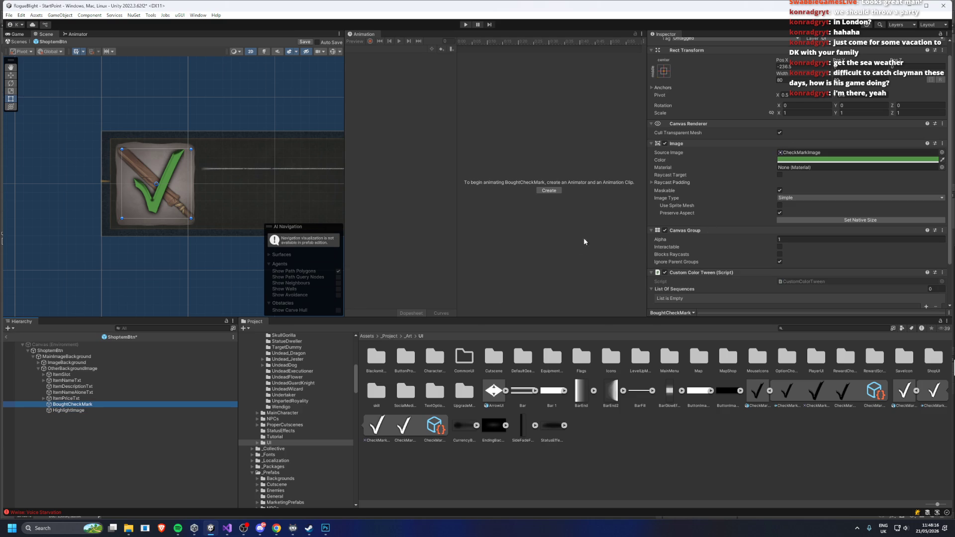
pyautogui.scroll(-1, 696, 233)
# Paste the copied tween settings onto BoughtCheckMark's Custom Color Tween
pyautogui.rightClick(696, 229)
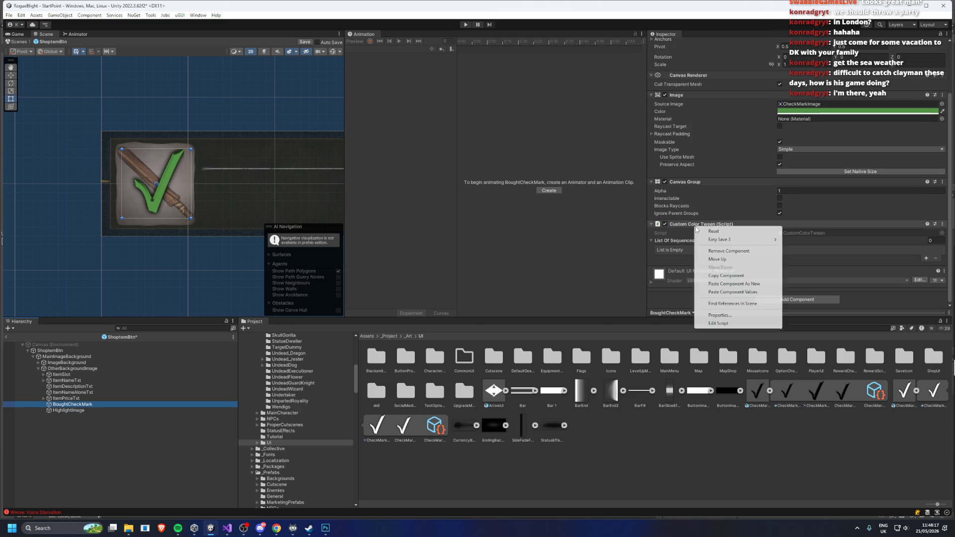
pyautogui.click(737, 292)
pyautogui.scroll(-5, 806, 189)
pyautogui.scroll(10, 818, 172)
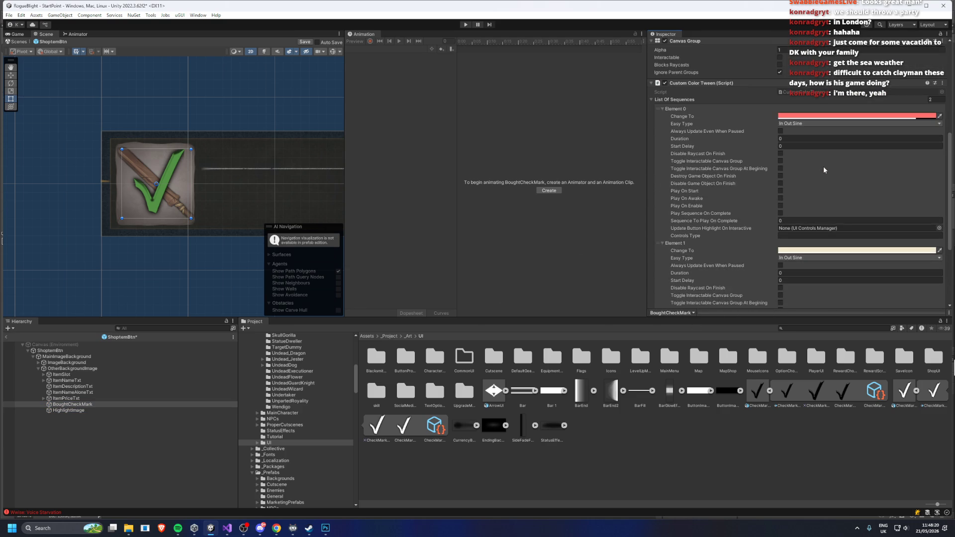
# Copy the tick's green image colour into the tween's Element 0 and Element 1 target colours, and save
pyautogui.rightClick(807, 153)
pyautogui.click(824, 156)
pyautogui.scroll(-8, 821, 189)
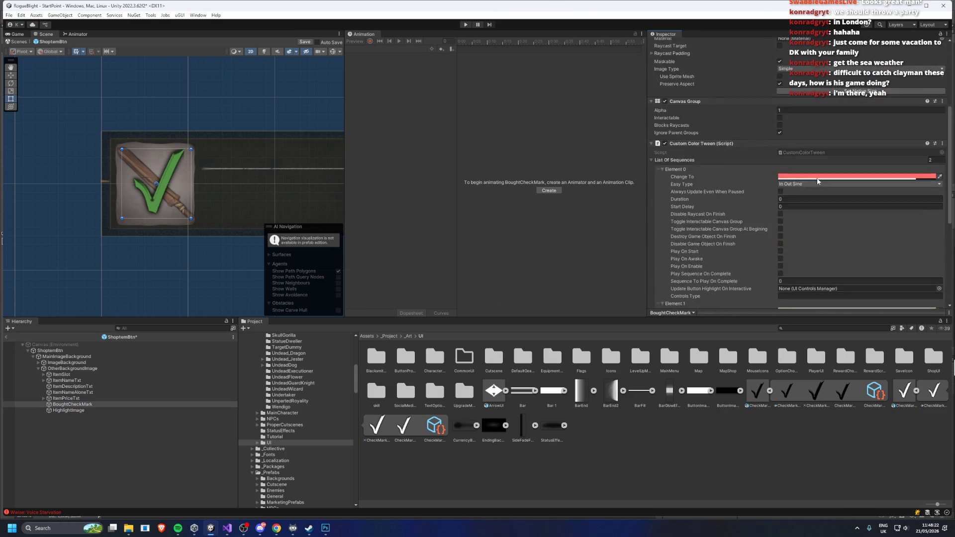
pyautogui.rightClick(800, 224)
pyautogui.rightClick(799, 230)
pyautogui.click(818, 243)
pyautogui.rightClick(836, 96)
pyautogui.click(843, 113)
pyautogui.click(856, 96)
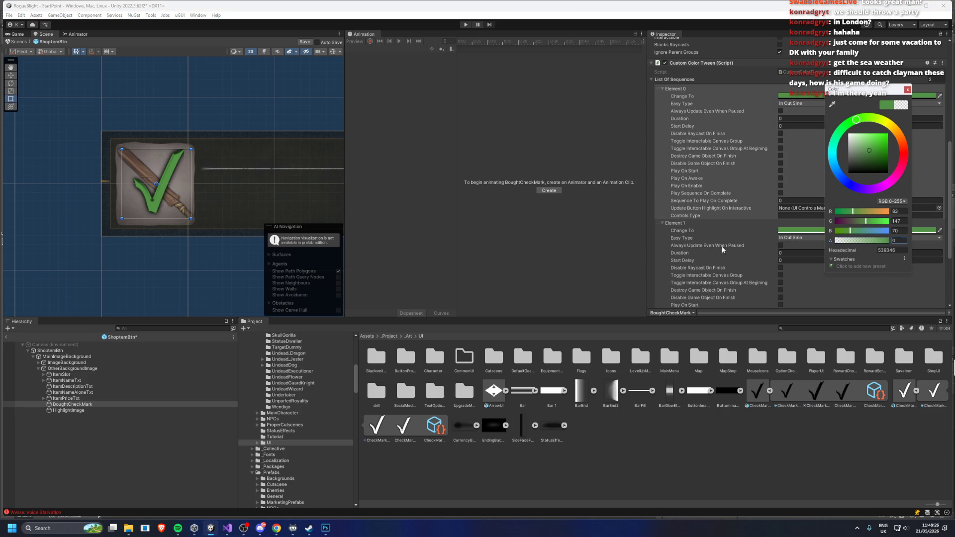
pyautogui.hotkey('ctrl', 's')
# Set the BoughtCheckMark image colour's alpha to 0 and save the prefab
pyautogui.click(73, 405)
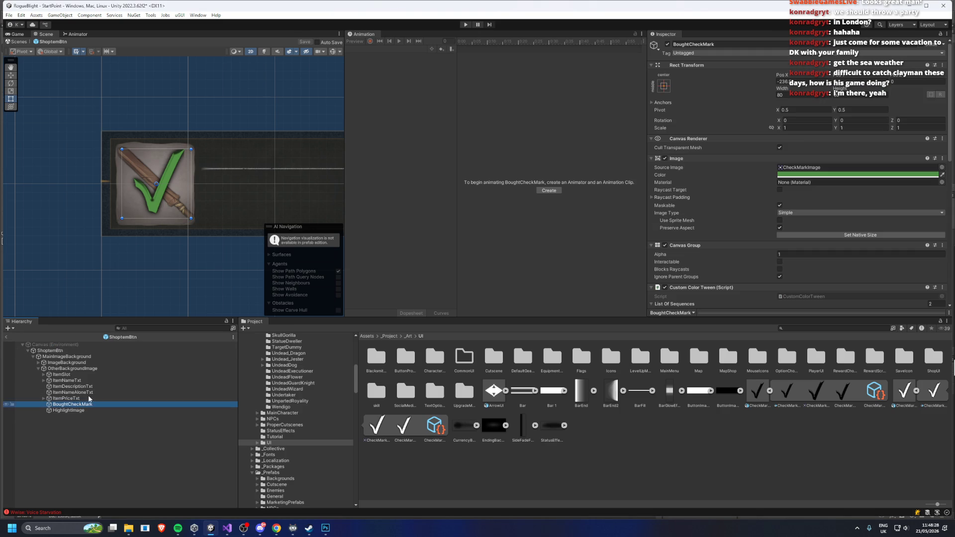
pyautogui.click(846, 175)
pyautogui.moveTo(836, 319); pyautogui.dragTo(646, 318)
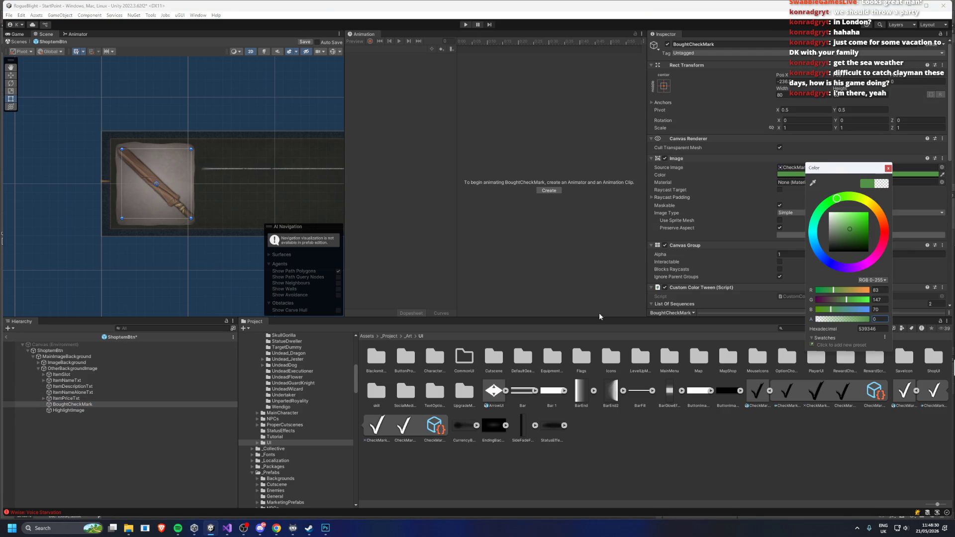
pyautogui.hotkey('ctrl', 's')
pyautogui.scroll(-3, 843, 130)
pyautogui.doubleClick(838, 112)
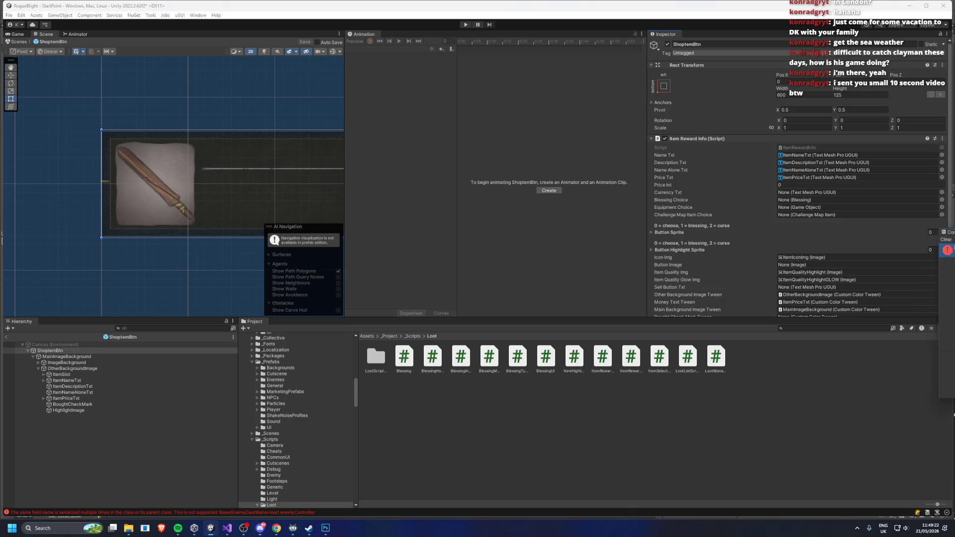
# Open the Discord direct message containing the shared video
pyautogui.click(889, 389)
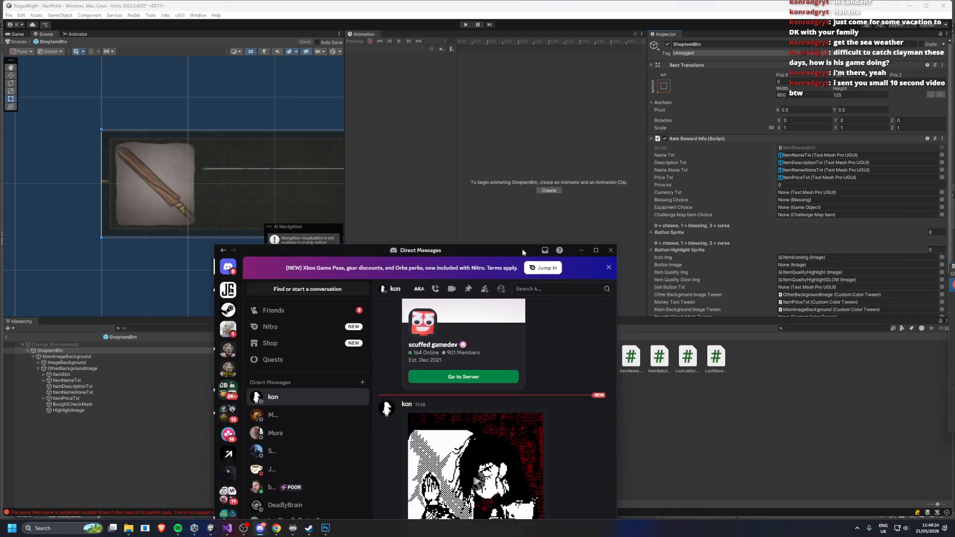
# Watch the 14-second chapter-transition video fullscreen, scrubbing back and forth, then pause at 0:11 and exit fullscreen
pyautogui.click(406, 391)
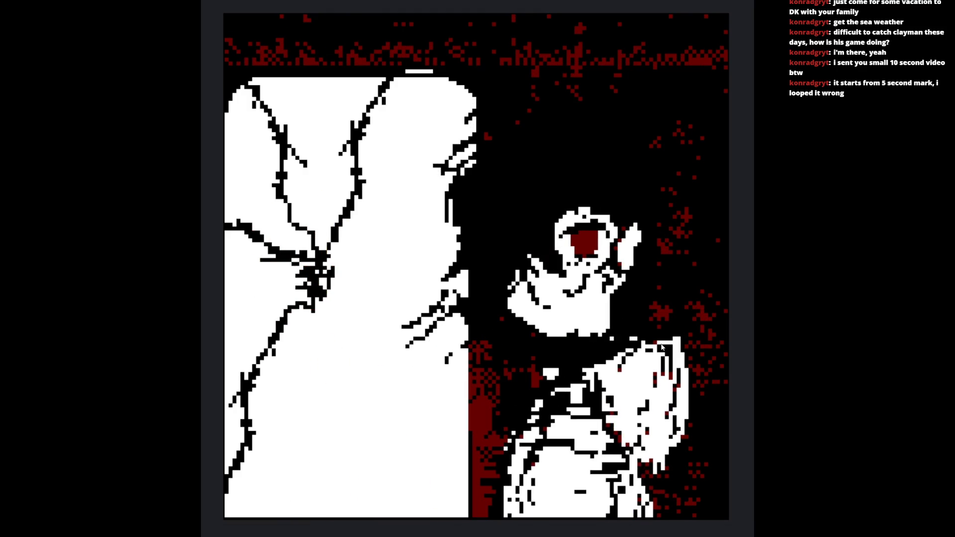
pyautogui.click(582, 252)
pyautogui.moveTo(319, 535)
pyautogui.mouseDown()
pyautogui.moveTo(757, 535)
pyautogui.moveTo(111, 535)
pyautogui.moveTo(239, 520)
pyautogui.moveTo(783, 502)
pyautogui.moveTo(512, 512)
pyautogui.mouseUp()
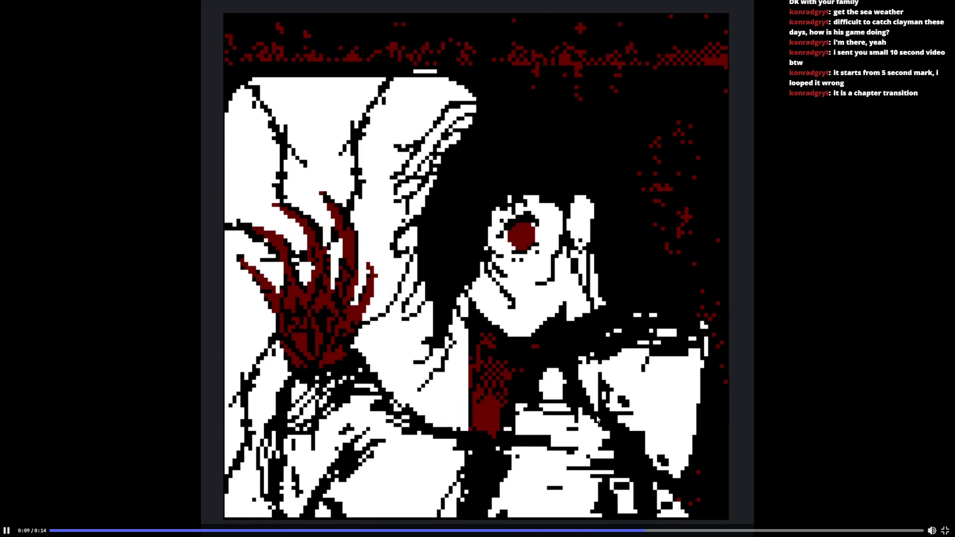
pyautogui.click(555, 389)
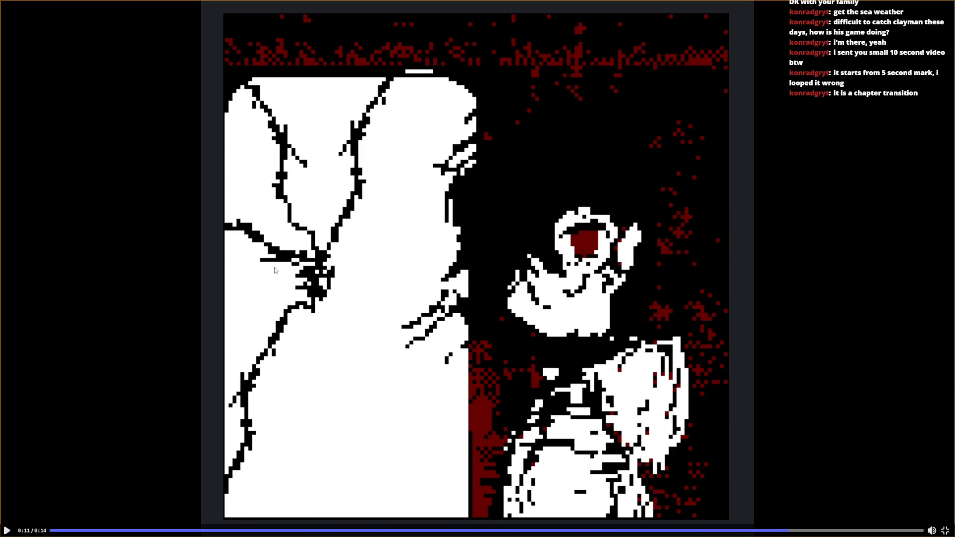
pyautogui.click(421, 531)
pyautogui.click(589, 531)
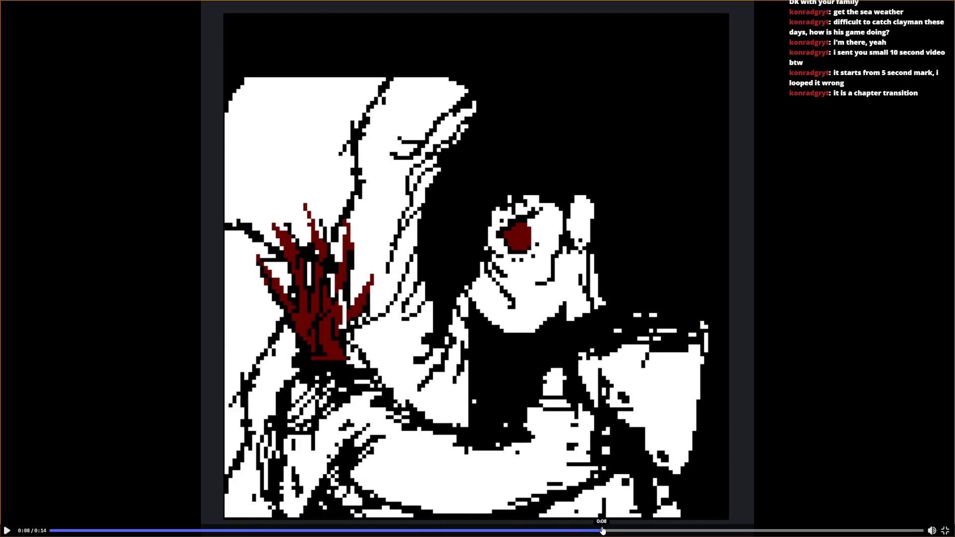
pyautogui.moveTo(603, 531)
pyautogui.mouseDown()
pyautogui.moveTo(586, 531)
pyautogui.moveTo(626, 531)
pyautogui.mouseUp()
pyautogui.click(724, 530)
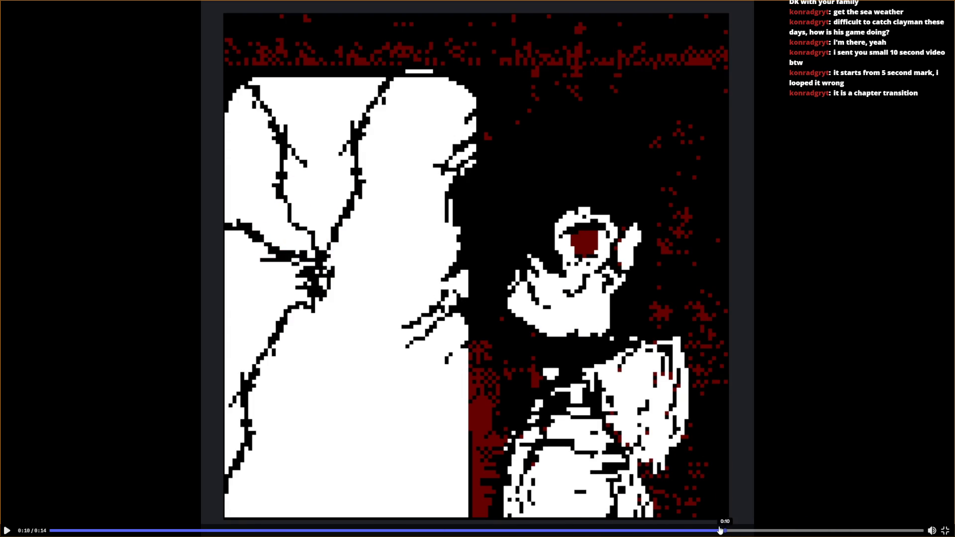
pyautogui.moveTo(720, 531)
pyautogui.mouseDown()
pyautogui.moveTo(692, 530)
pyautogui.moveTo(759, 531)
pyautogui.moveTo(219, 531)
pyautogui.moveTo(774, 529)
pyautogui.moveTo(514, 517)
pyautogui.moveTo(748, 523)
pyautogui.mouseUp()
pyautogui.moveTo(299, 531); pyautogui.dragTo(361, 531)
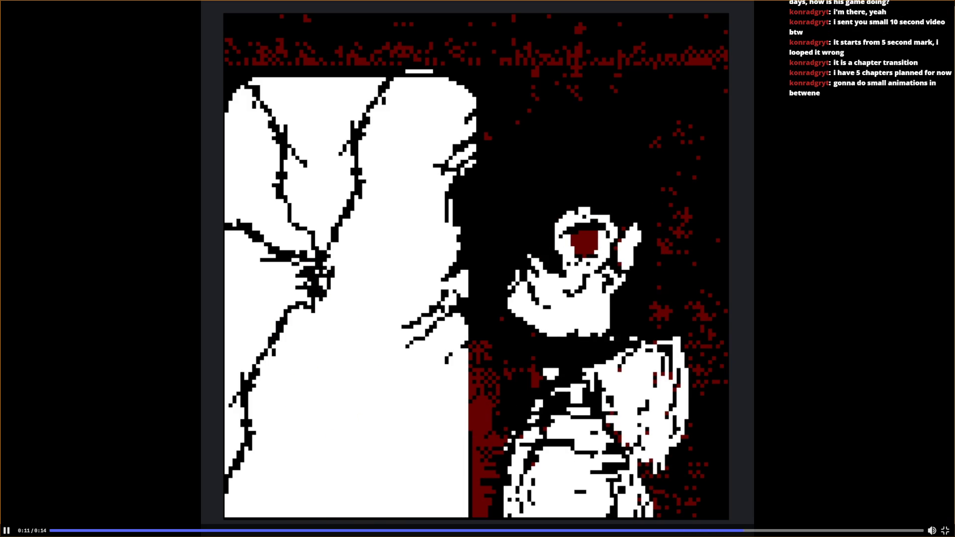
pyautogui.press('space')
pyautogui.press('Escape')
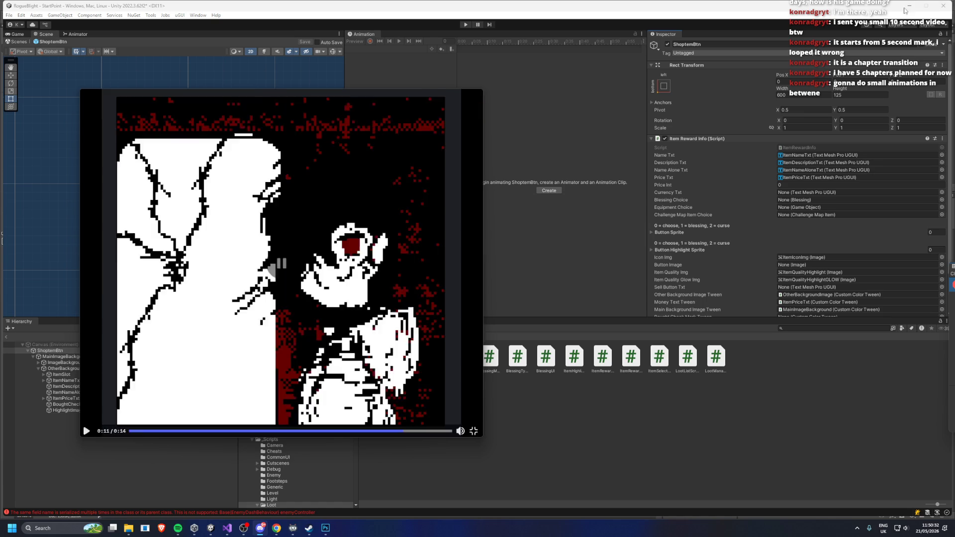
# Close Discord, link BoughtCheckMark to the Bought Check Mark Tween slot, and save the prefab
pyautogui.click(475, 98)
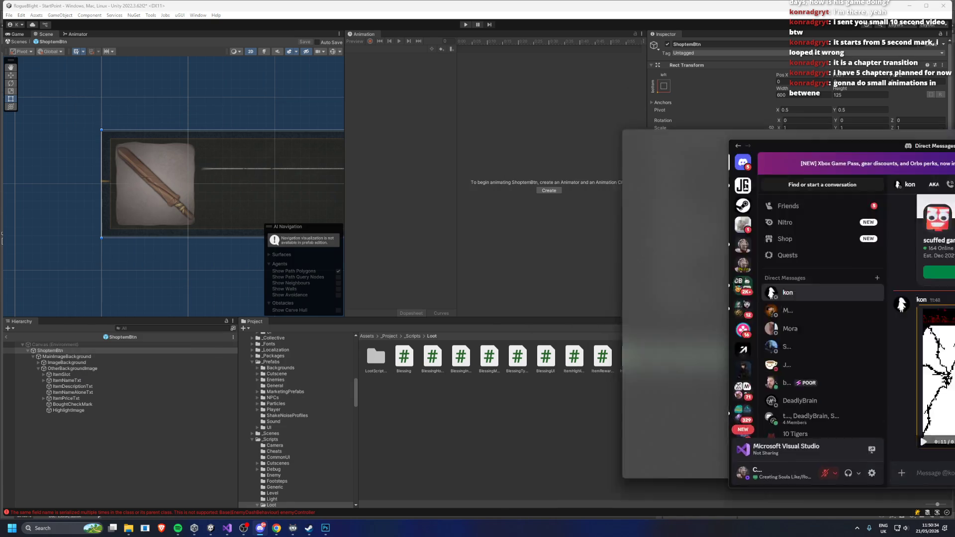
pyautogui.press('f')
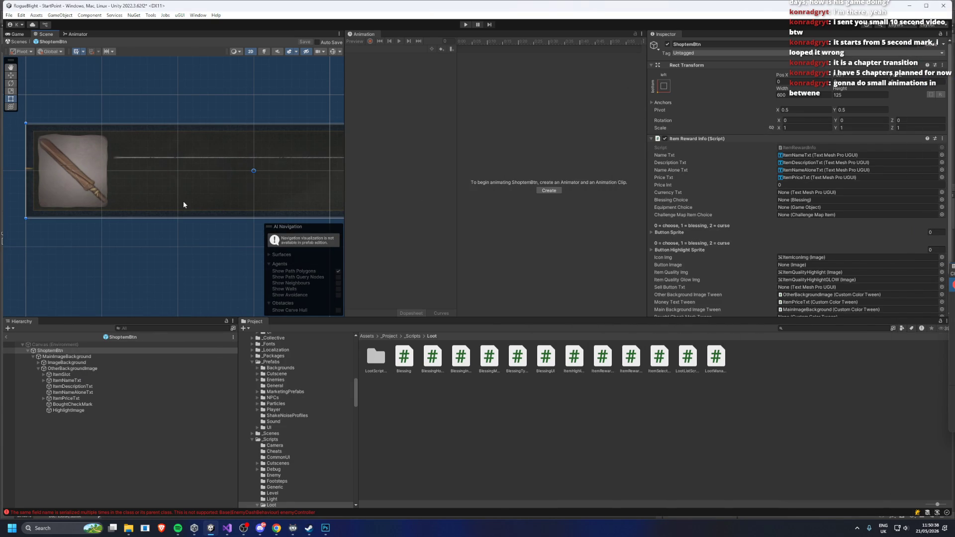
pyautogui.scroll(-2, 854, 130)
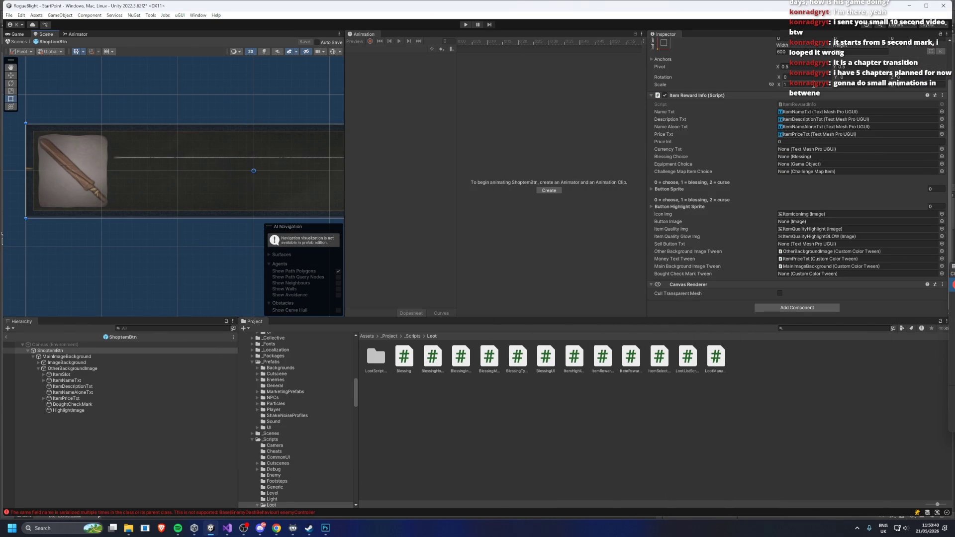
pyautogui.moveTo(70, 405)
pyautogui.mouseDown()
pyautogui.moveTo(845, 274)
pyautogui.moveTo(816, 273)
pyautogui.mouseUp()
pyautogui.hotkey('ctrl', 's')
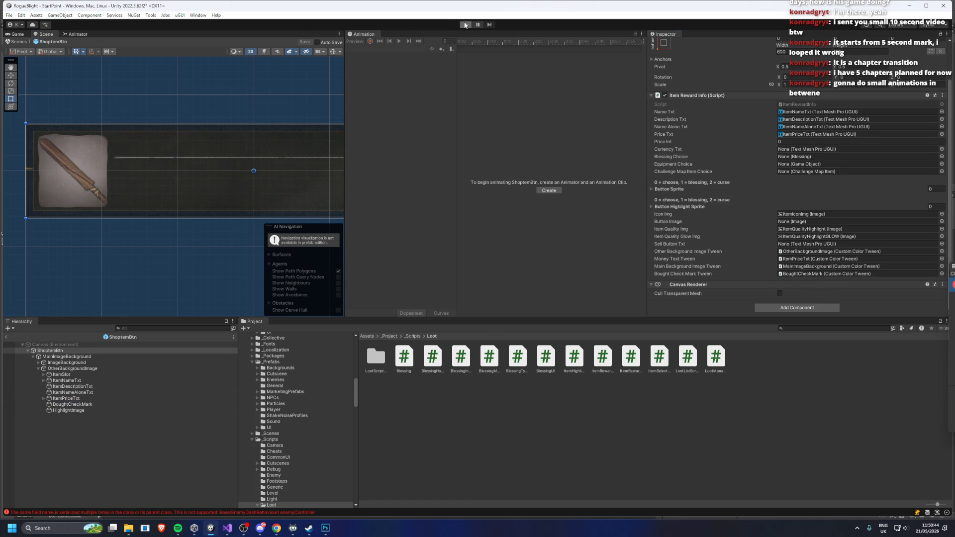
# Enter play mode, start a new game, and buy the Knight's Helmet, Poacher's Gloves and Knight's Armor
pyautogui.click(465, 25)
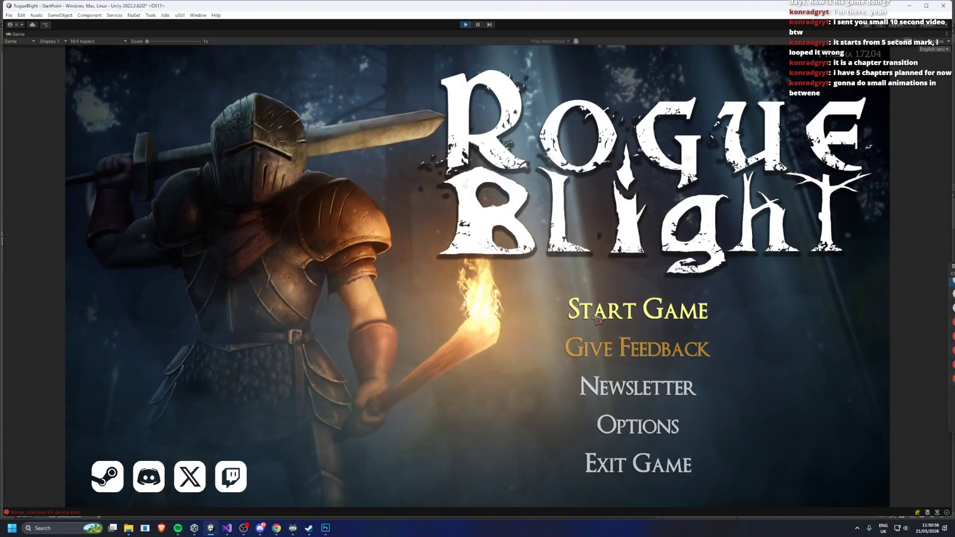
pyautogui.click(596, 319)
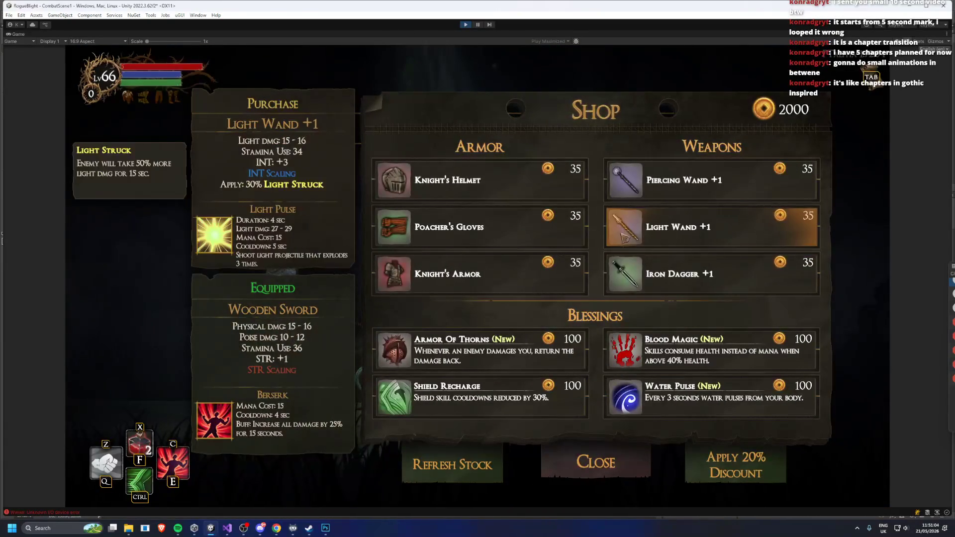
pyautogui.click(503, 181)
pyautogui.click(504, 224)
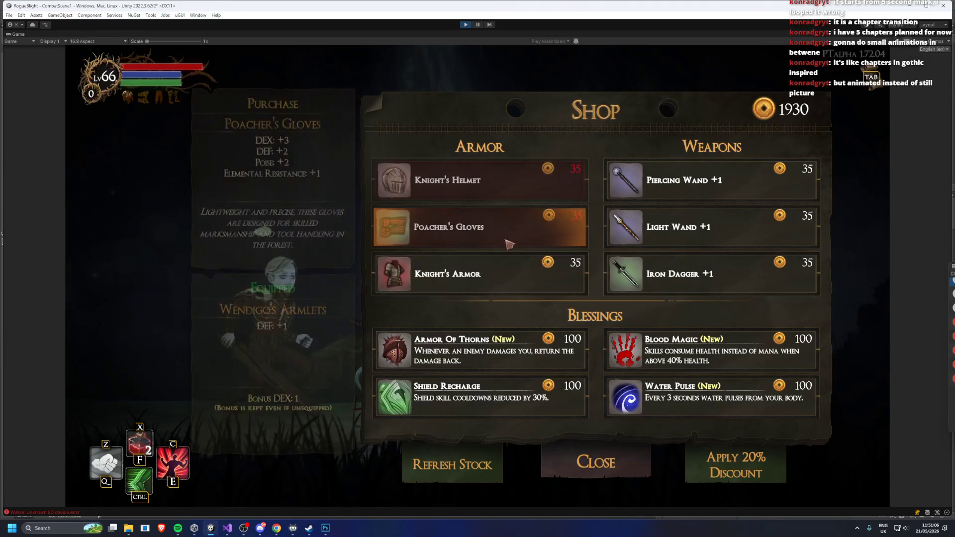
pyautogui.click(521, 263)
# Retry the Poacher's Gloves, buy the Armor of Thorns blessing leaving 1760 gold, then stop play mode
pyautogui.hotkey('alt', 'Tab')
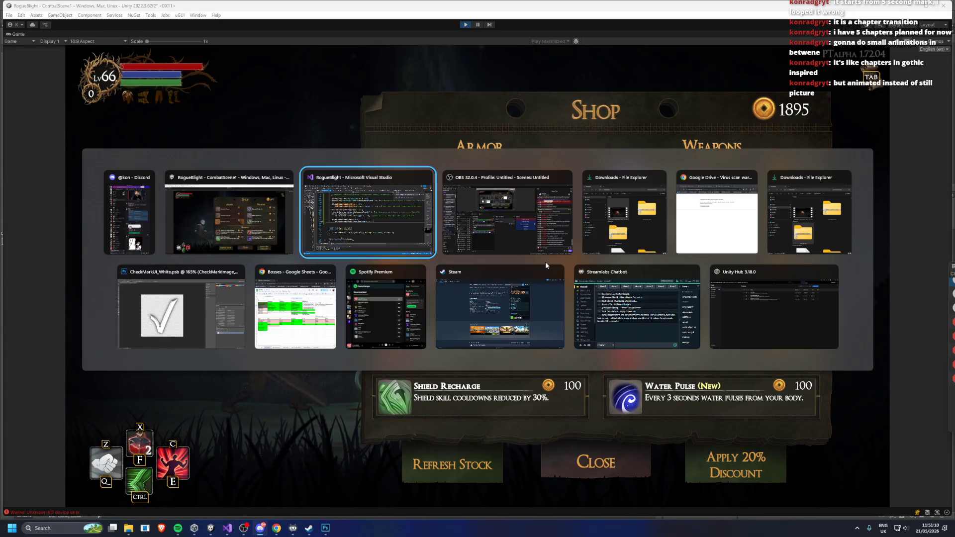
pyautogui.hotkey('alt', 'Tab')
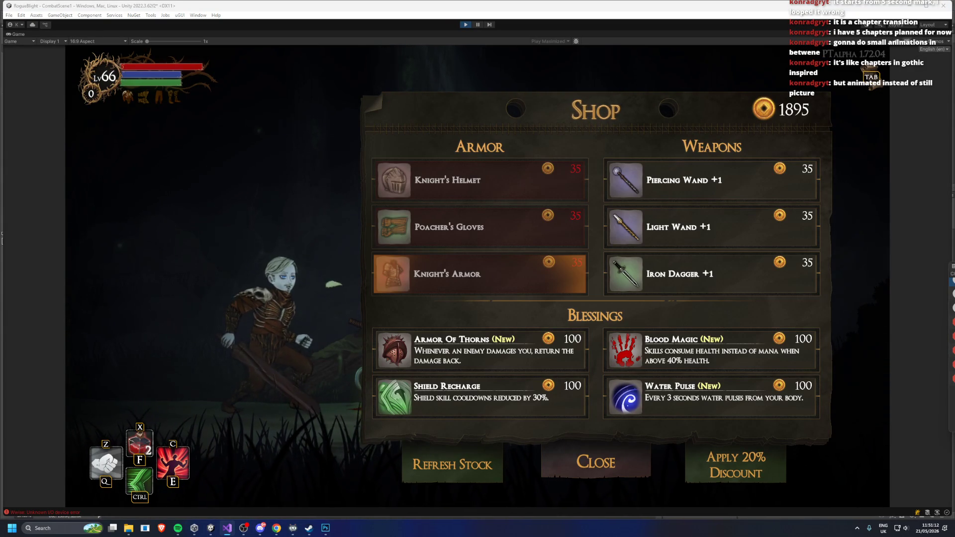
pyautogui.click(460, 225)
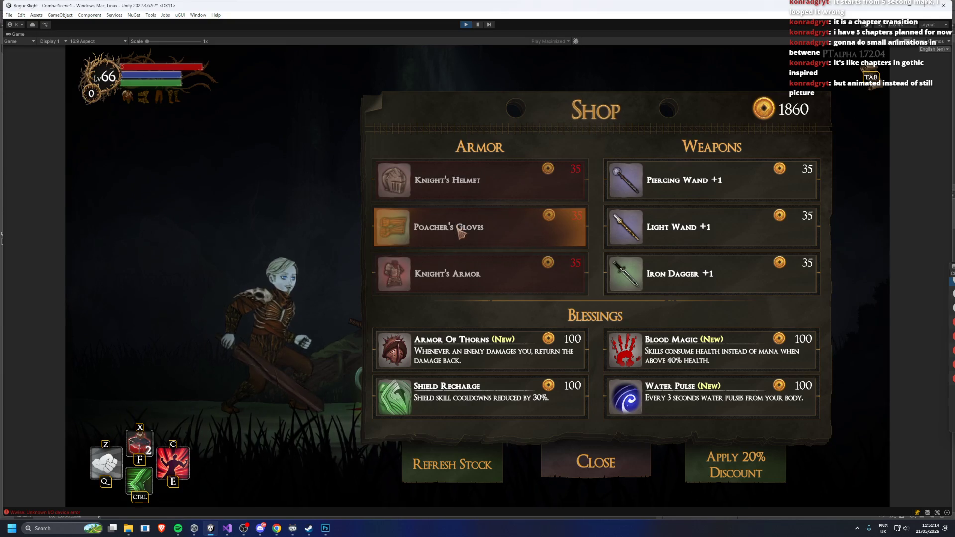
pyautogui.click(472, 357)
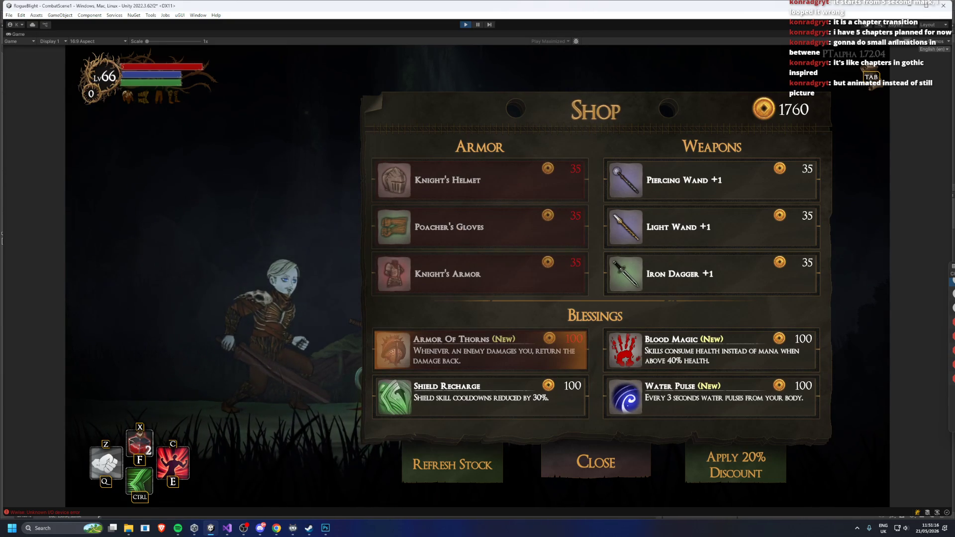
pyautogui.hotkey('alt', 'Tab')
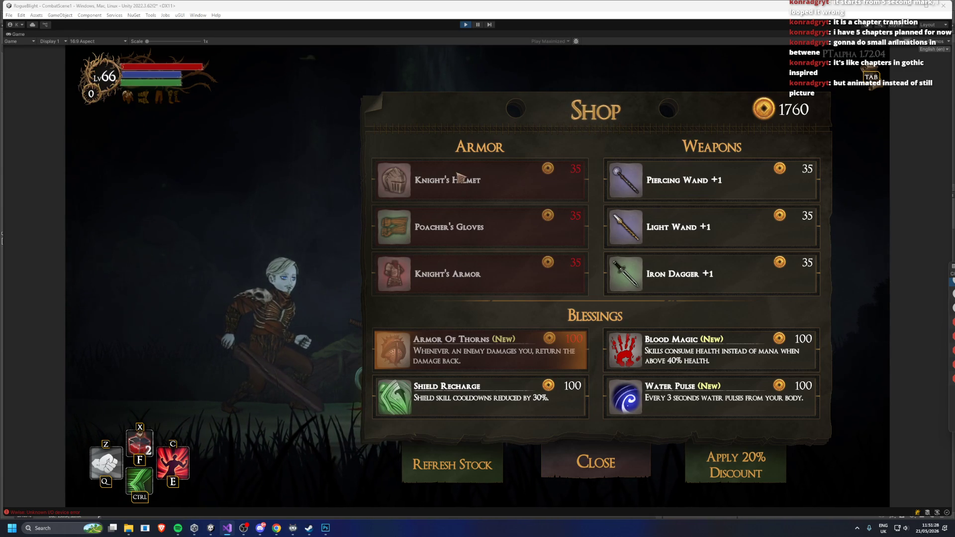
pyautogui.click(480, 180)
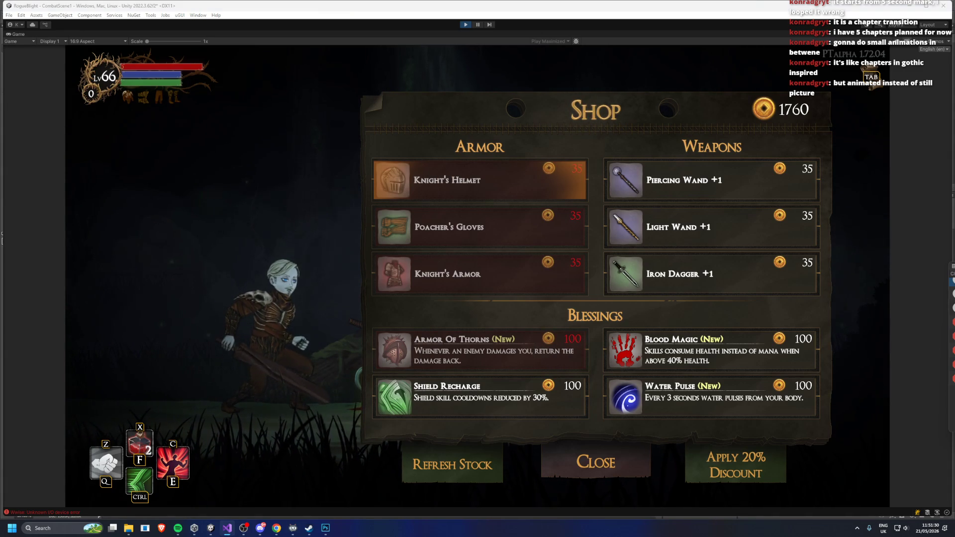
pyautogui.click(477, 27)
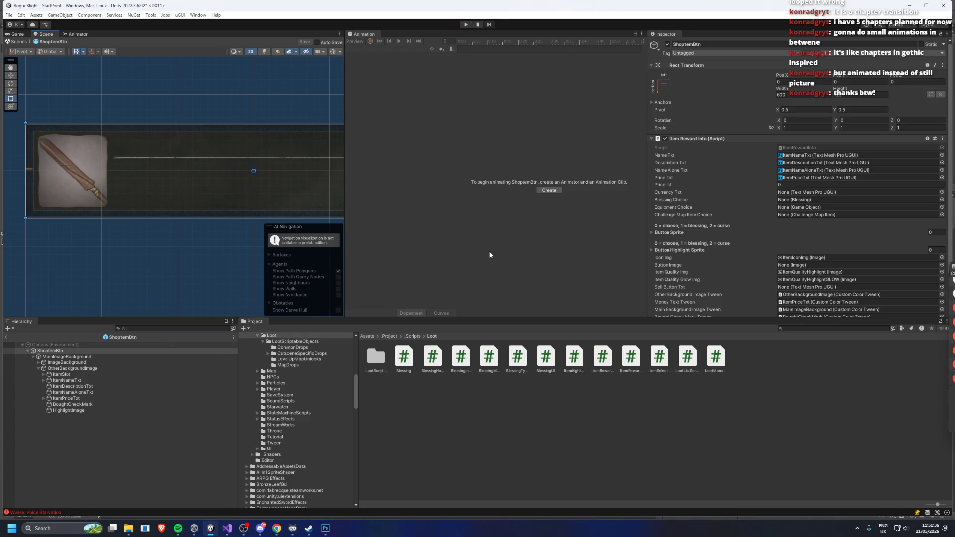
# Duplicate BoughtCheckMark and nest the copy under the original
pyautogui.scroll(-3, 722, 273)
pyautogui.click(827, 274)
pyautogui.click(72, 404)
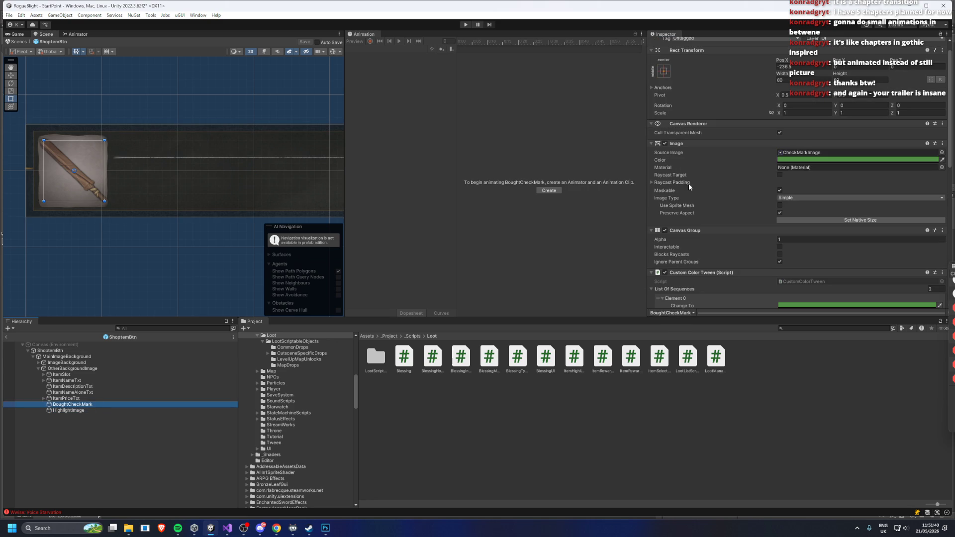
pyautogui.scroll(-5, 797, 156)
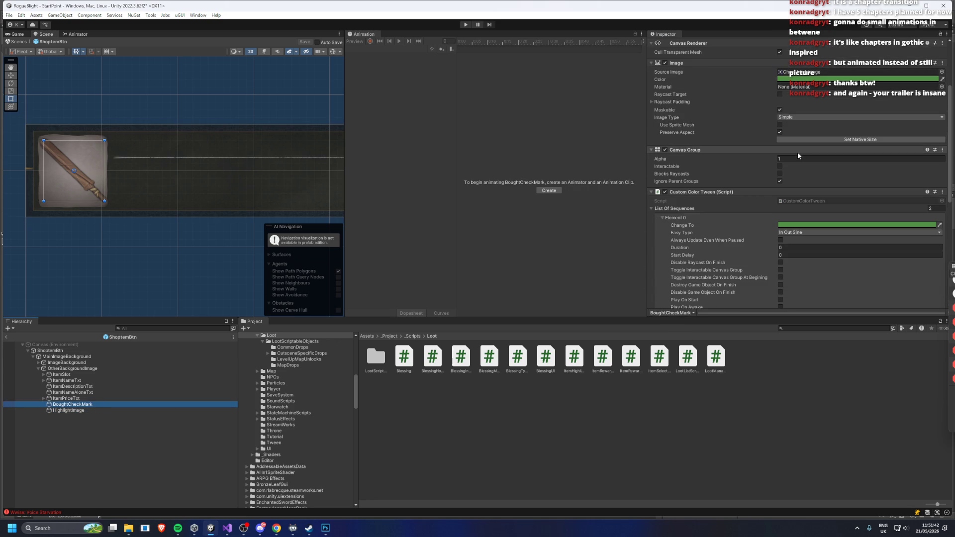
pyautogui.click(707, 192)
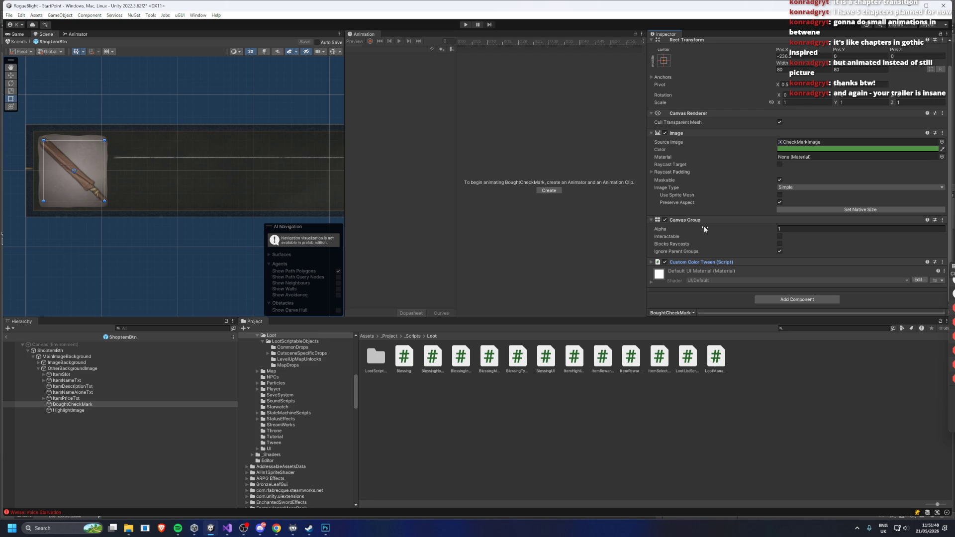
pyautogui.click(99, 406)
pyautogui.hotkey('ctrl', 'd')
pyautogui.moveTo(99, 411); pyautogui.dragTo(74, 404)
# Remove the Image and Custom Color Tween components from the parent check mark
pyautogui.click(80, 405)
pyautogui.rightClick(679, 139)
pyautogui.click(702, 156)
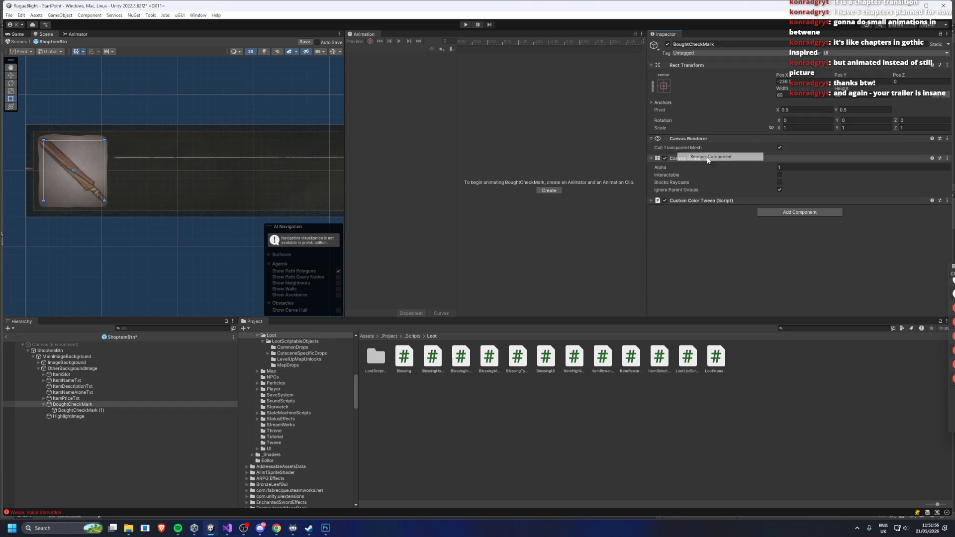
pyautogui.click(703, 201)
pyautogui.click(703, 201)
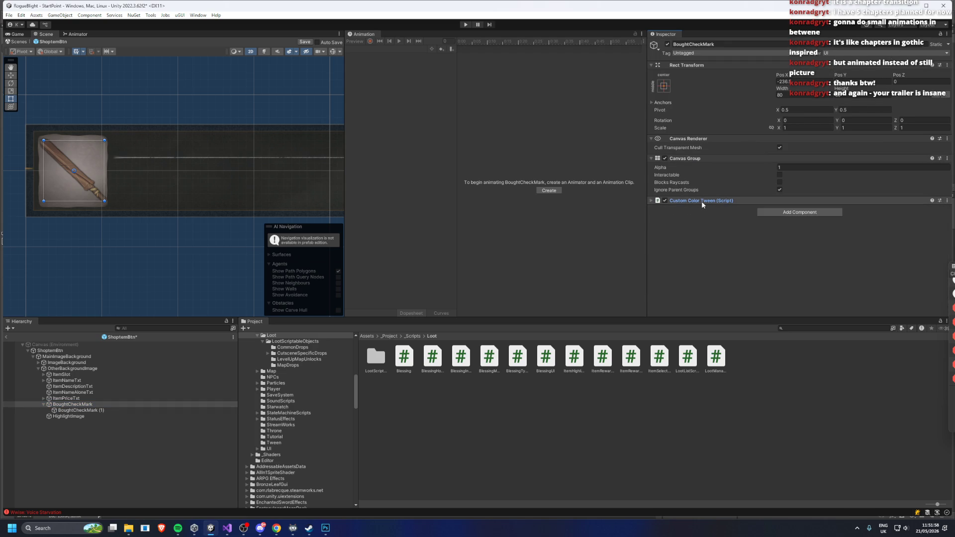
pyautogui.rightClick(704, 201)
pyautogui.click(738, 223)
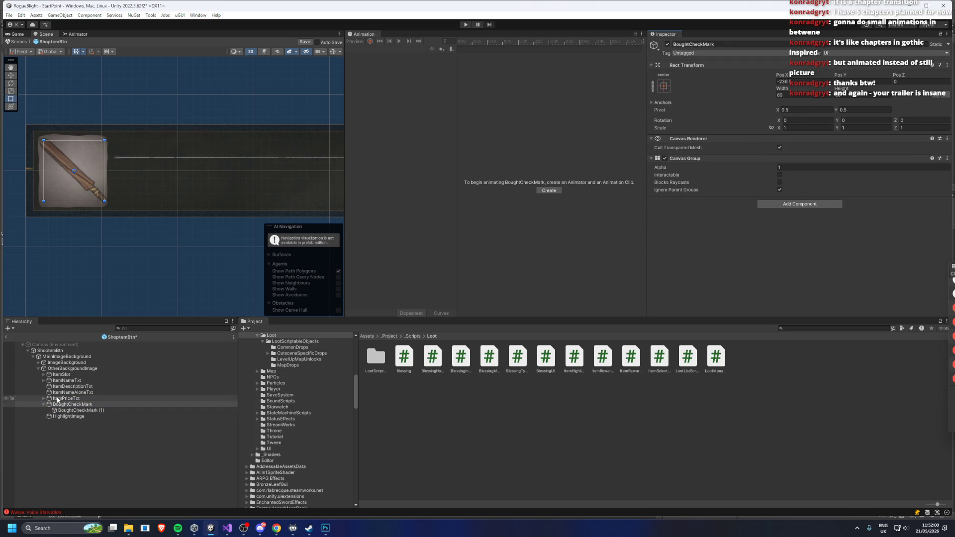
# Remove the Canvas Group component from the child BoughtCheckMark (1)
pyautogui.click(80, 410)
pyautogui.scroll(-2, 689, 199)
pyautogui.rightClick(688, 220)
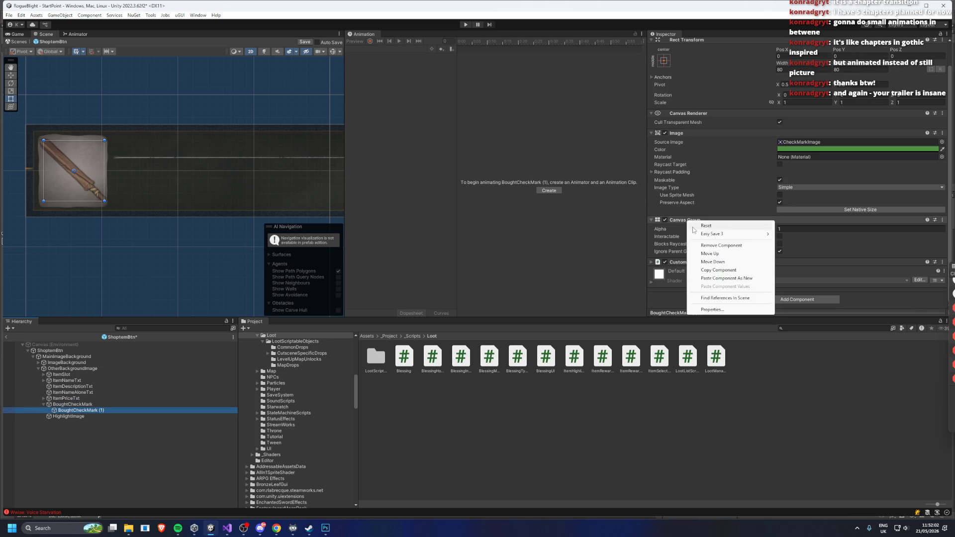
pyautogui.click(736, 245)
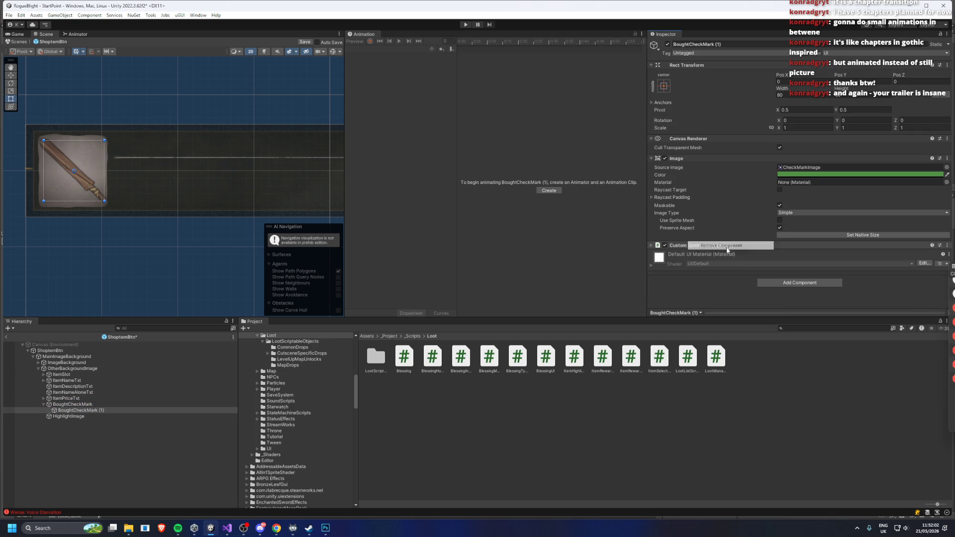
# Rename the parent to BoughtCheckMarkCanvas and the child to BoughtCheckMark, then run the game
pyautogui.rightClick(88, 411)
pyautogui.rightClick(70, 405)
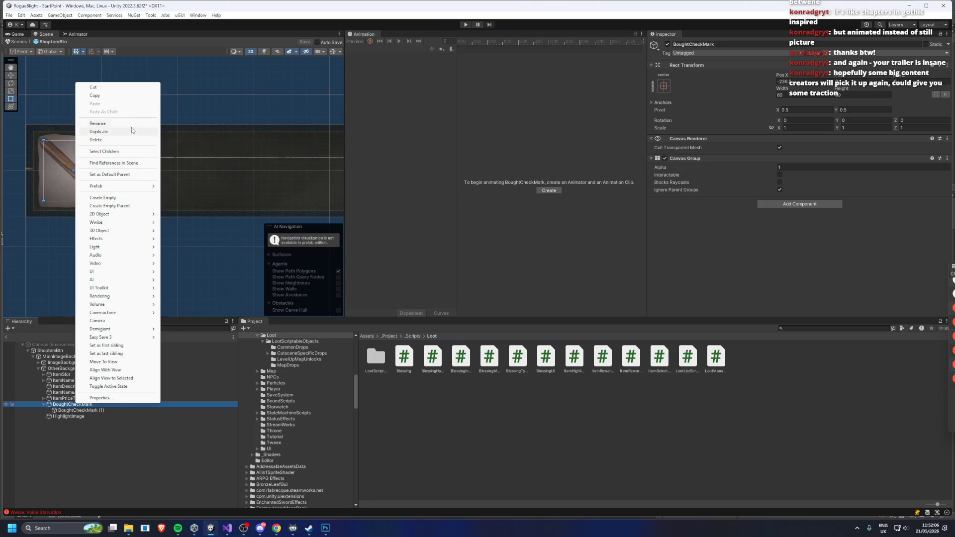
pyautogui.click(127, 129)
pyautogui.write('nvas')
pyautogui.press('Return')
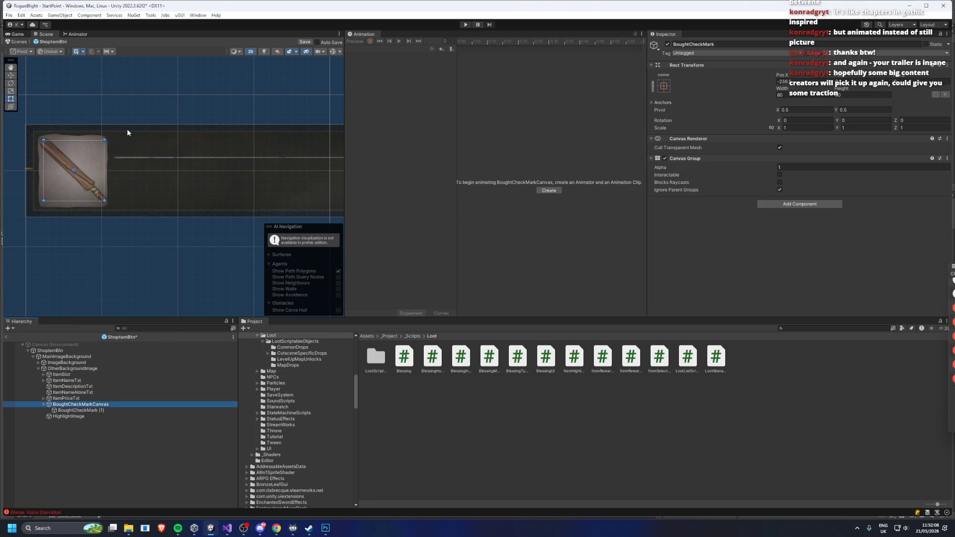
pyautogui.rightClick(96, 411)
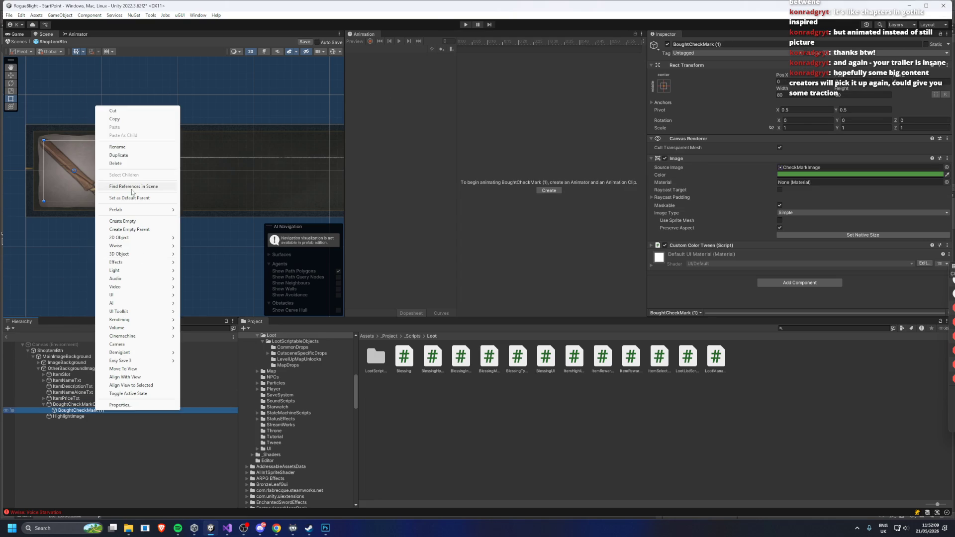
pyautogui.click(144, 147)
pyautogui.click(50, 350)
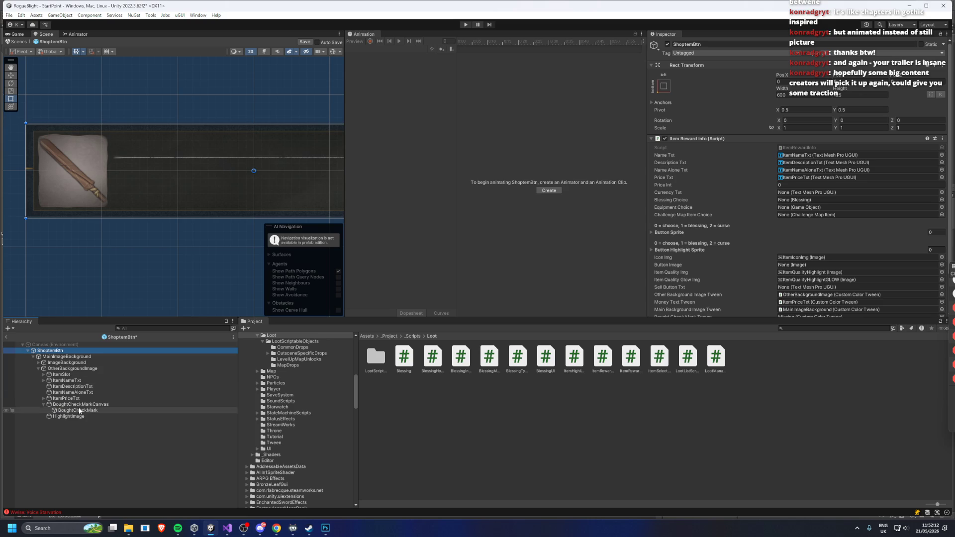
pyautogui.moveTo(120, 405)
pyautogui.mouseDown()
pyautogui.moveTo(137, 413)
pyautogui.moveTo(79, 416)
pyautogui.moveTo(763, 268)
pyautogui.moveTo(850, 322)
pyautogui.moveTo(802, 332)
pyautogui.moveTo(767, 277)
pyautogui.moveTo(813, 276)
pyautogui.mouseUp()
pyautogui.click(466, 25)
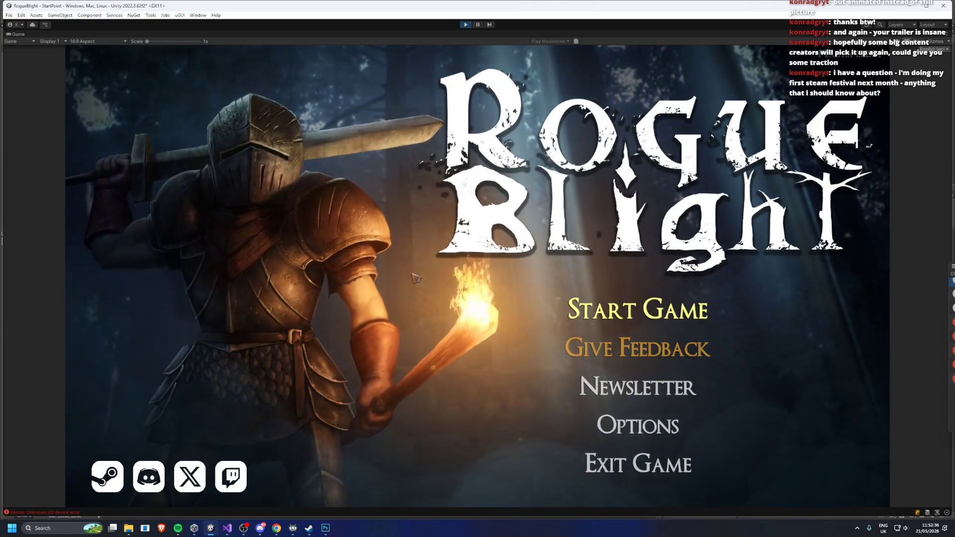
# Start a game and buy Knight's Leggings, Earth Wand +1, Death Sword +1, Poacher's Mail and Berserk Blessing
pyautogui.click(662, 308)
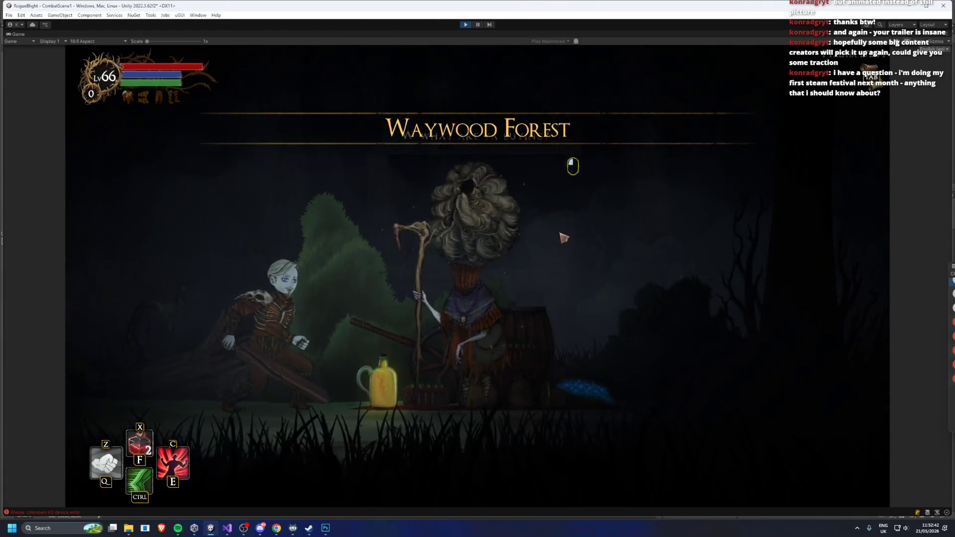
pyautogui.press('w')
pyautogui.click(483, 209)
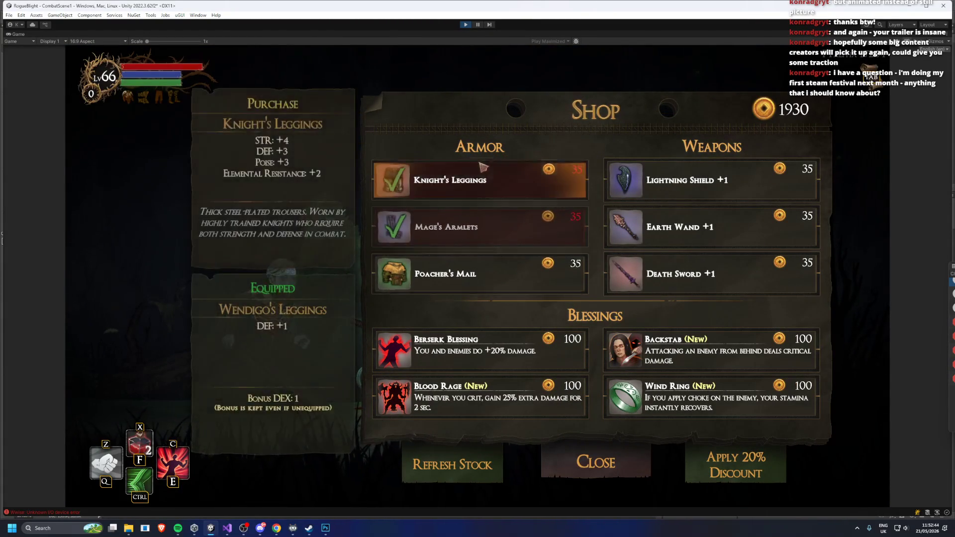
pyautogui.doubleClick(711, 187)
pyautogui.click(668, 238)
pyautogui.click(670, 274)
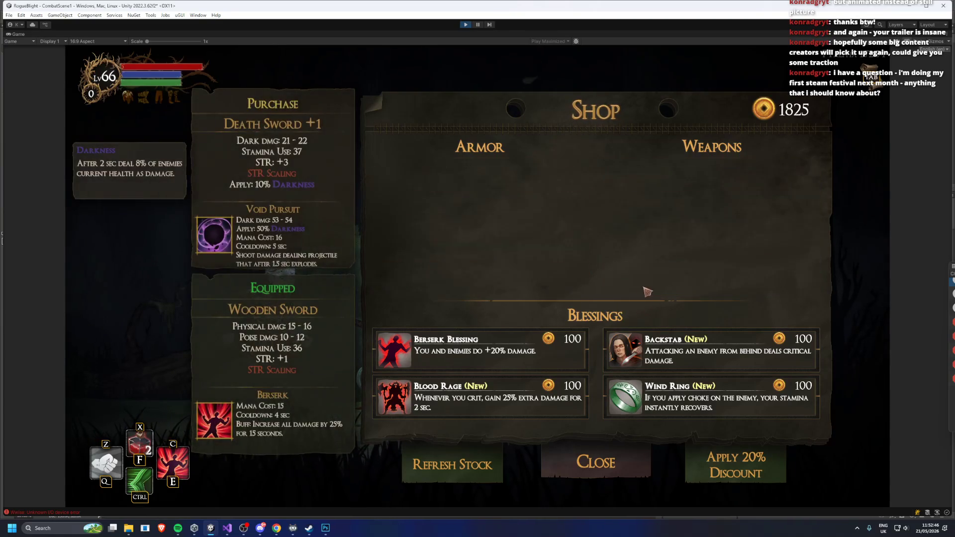
pyautogui.click(522, 281)
pyautogui.click(489, 350)
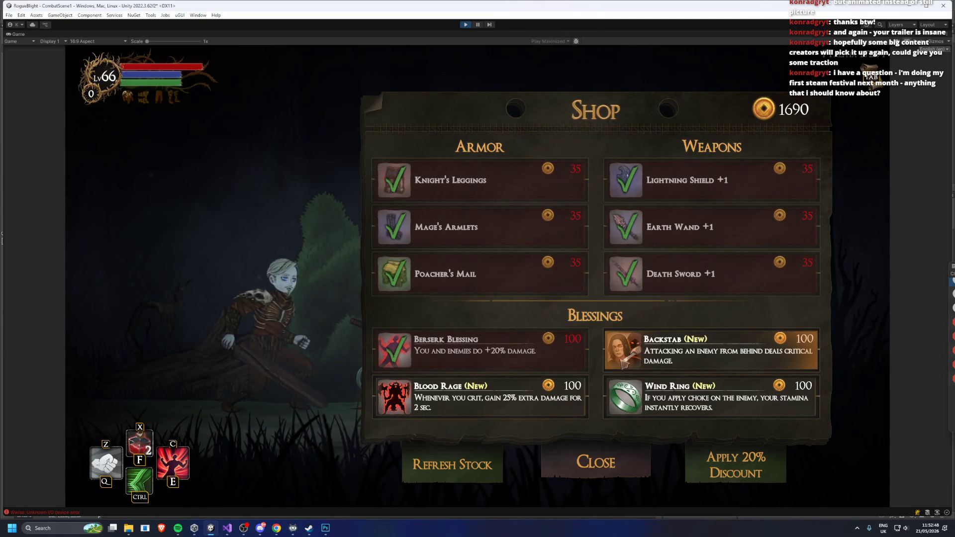
# Buy the remaining blessings, retrying already-bought ones to drain gold, then stop play mode
pyautogui.click(488, 352)
pyautogui.click(488, 353)
pyautogui.click(487, 354)
pyautogui.click(486, 356)
pyautogui.click(485, 358)
pyautogui.click(486, 359)
pyautogui.click(487, 360)
pyautogui.click(488, 362)
pyautogui.click(487, 364)
pyautogui.click(489, 363)
pyautogui.click(490, 360)
pyautogui.click(491, 357)
pyautogui.click(493, 355)
pyautogui.click(492, 352)
pyautogui.click(492, 352)
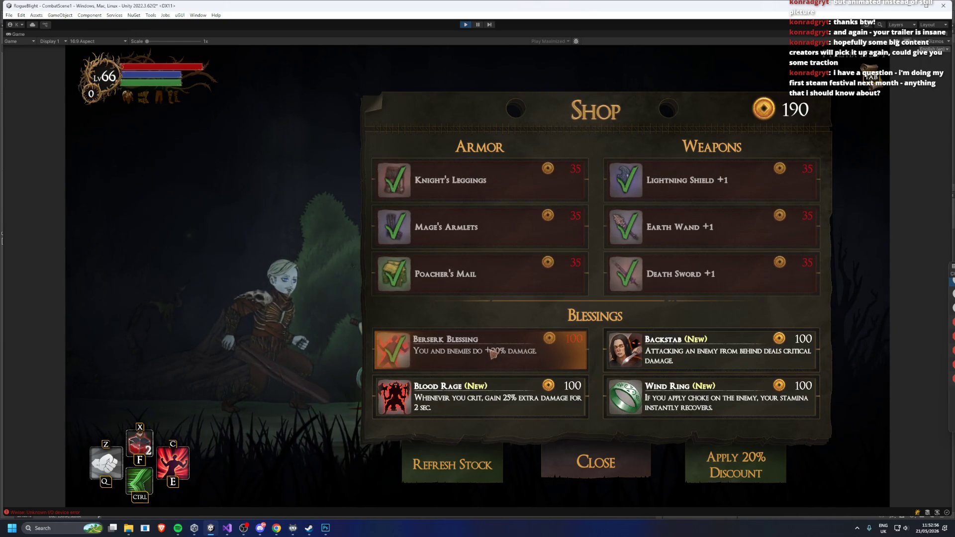
pyautogui.click(484, 344)
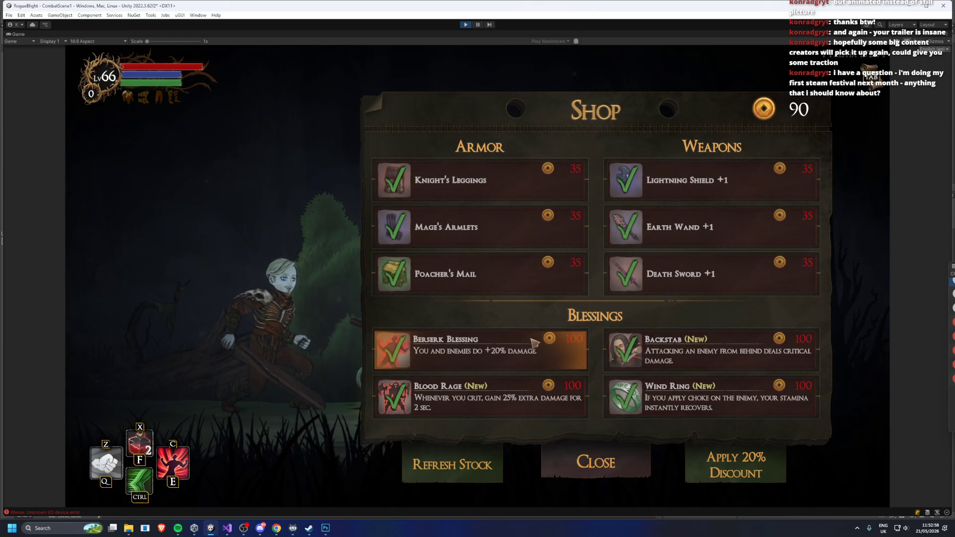
pyautogui.click(465, 24)
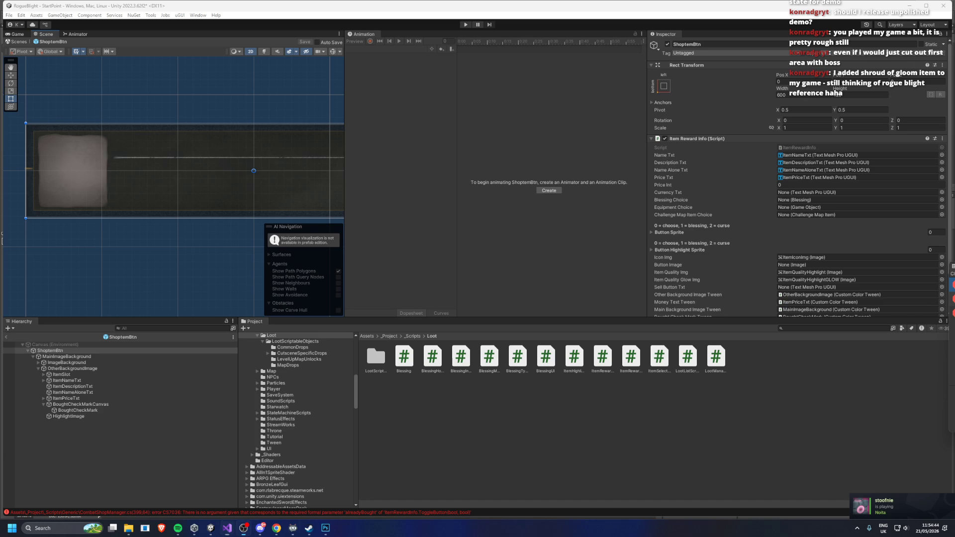
# Start the background music playing from the taskbar preview
pyautogui.moveTo(177, 528)
pyautogui.click(183, 507)
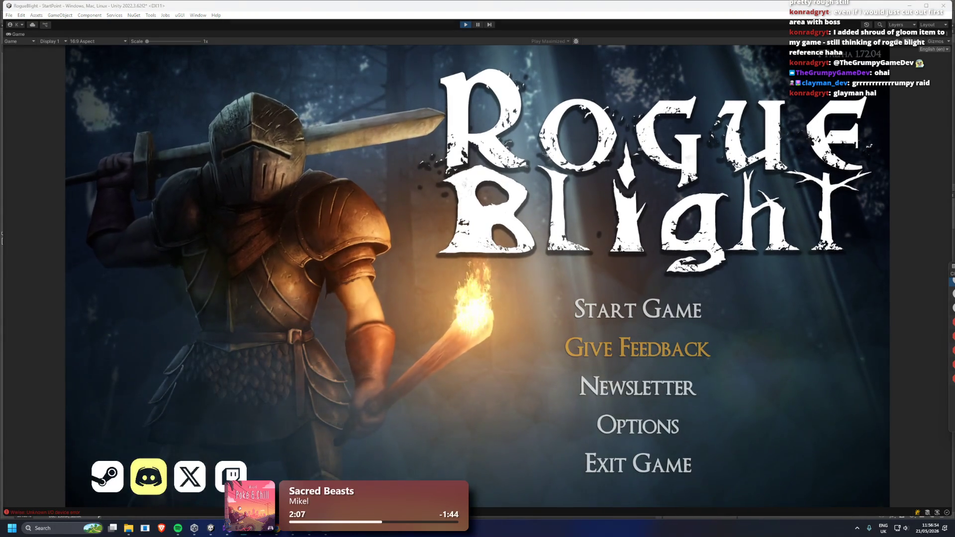
pyautogui.click(637, 313)
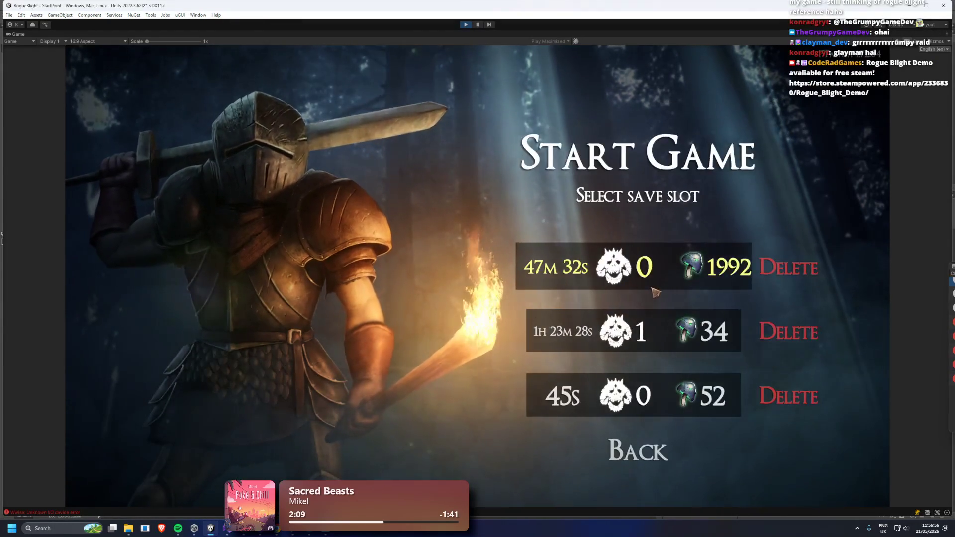
pyautogui.click(655, 287)
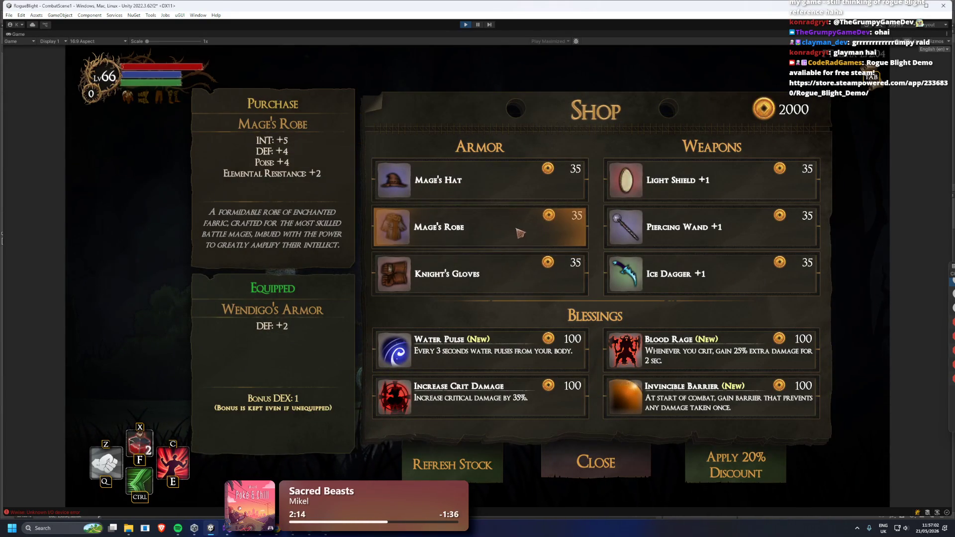
pyautogui.click(518, 229)
pyautogui.press('Right')
pyautogui.press('Return')
pyautogui.press('Down')
pyautogui.press('Return')
pyautogui.click(548, 272)
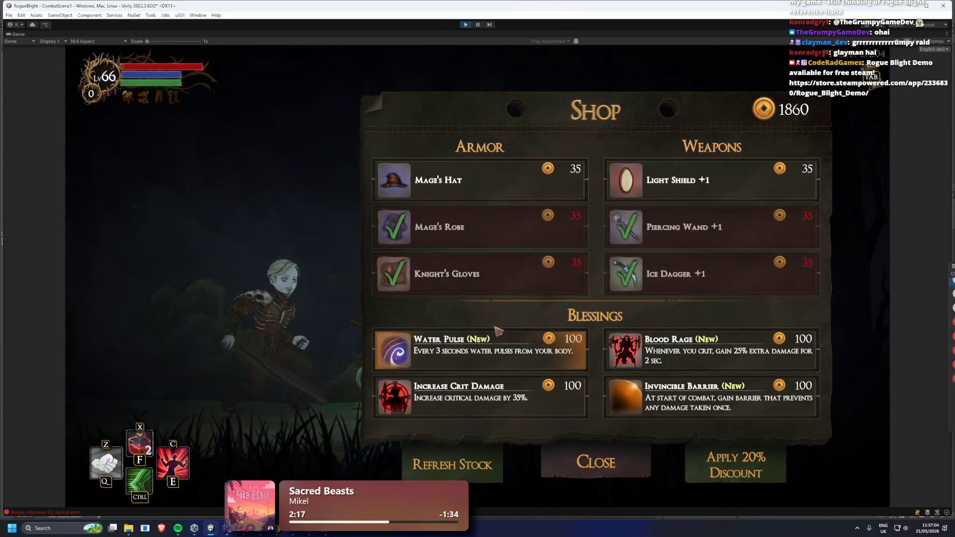
pyautogui.click(515, 350)
pyautogui.press('Down')
pyautogui.press('Return')
pyautogui.click(514, 350)
pyautogui.click(510, 350)
pyautogui.click(506, 351)
pyautogui.click(505, 351)
pyautogui.click(505, 351)
pyautogui.click(506, 350)
pyautogui.click(508, 350)
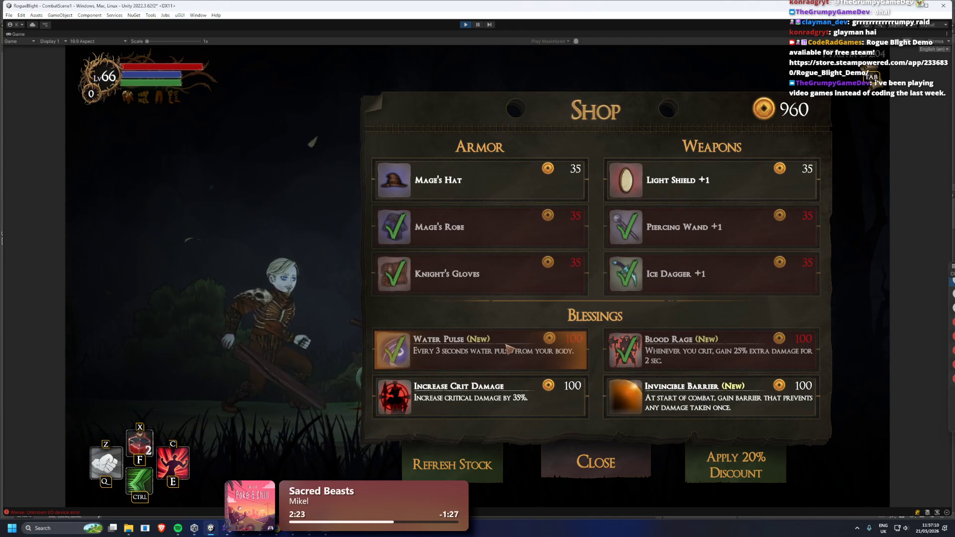
pyautogui.click(508, 349)
pyautogui.click(509, 348)
pyautogui.click(510, 347)
pyautogui.click(512, 346)
pyautogui.click(512, 344)
pyautogui.click(512, 346)
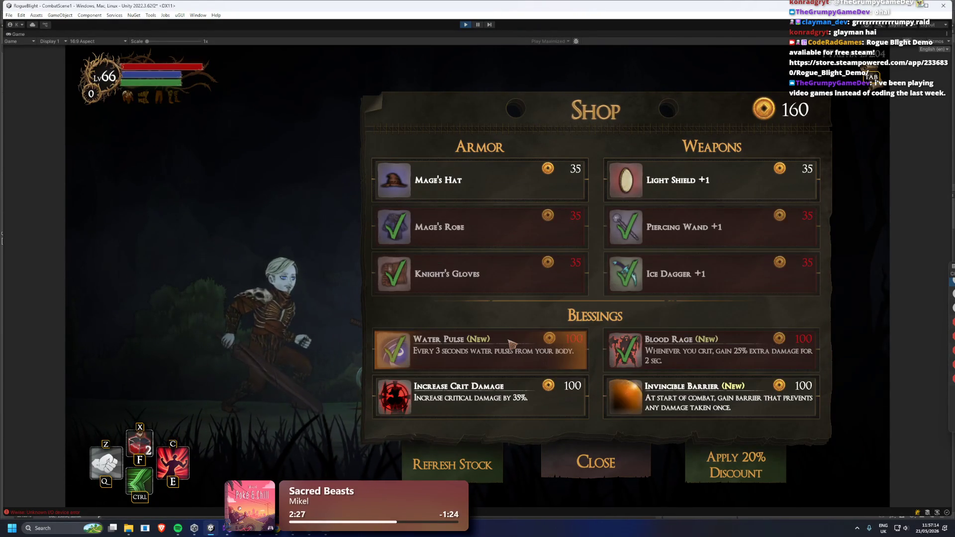
pyautogui.click(504, 360)
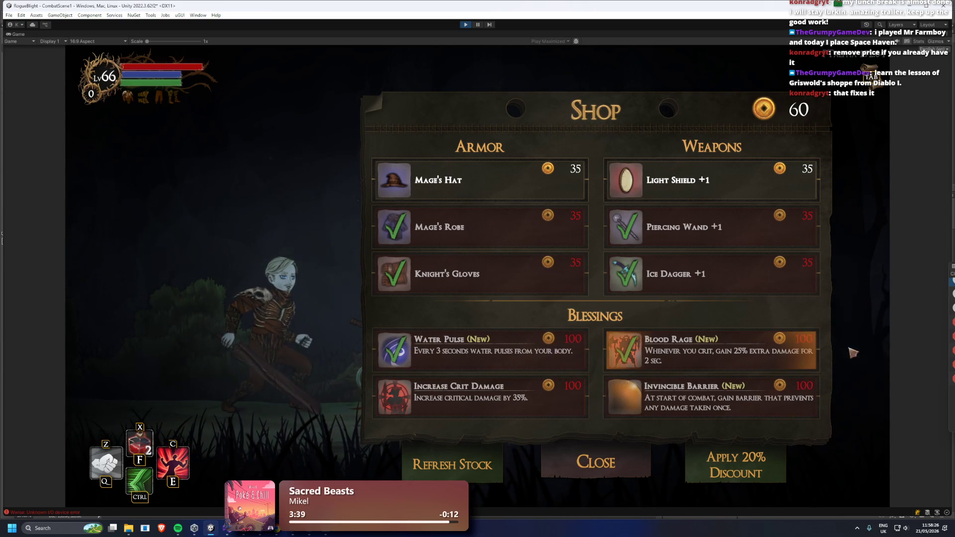
pyautogui.press('Right')
pyautogui.press('Left')
pyautogui.press('Right')
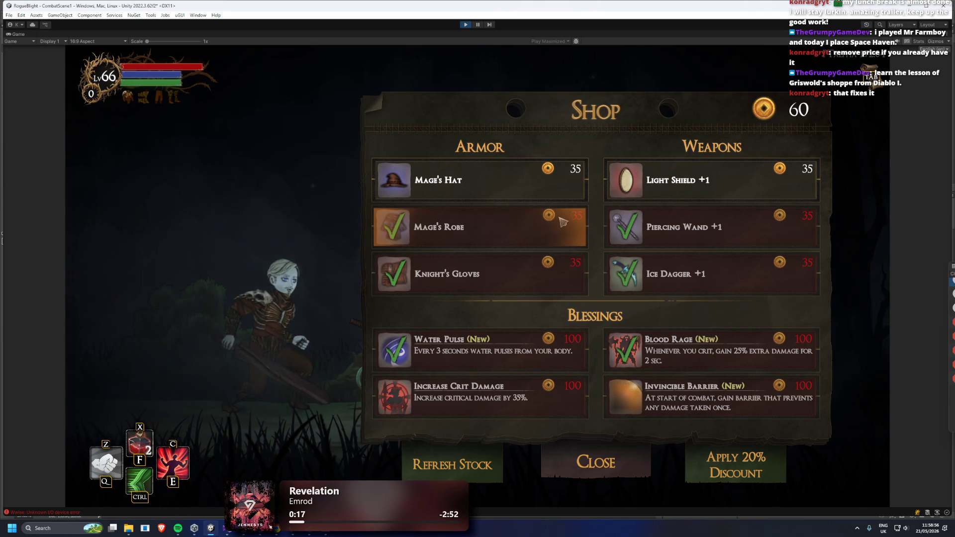
# Buy the Mage's Hat, dropping gold from 60 to 25
pyautogui.moveTo(557, 276)
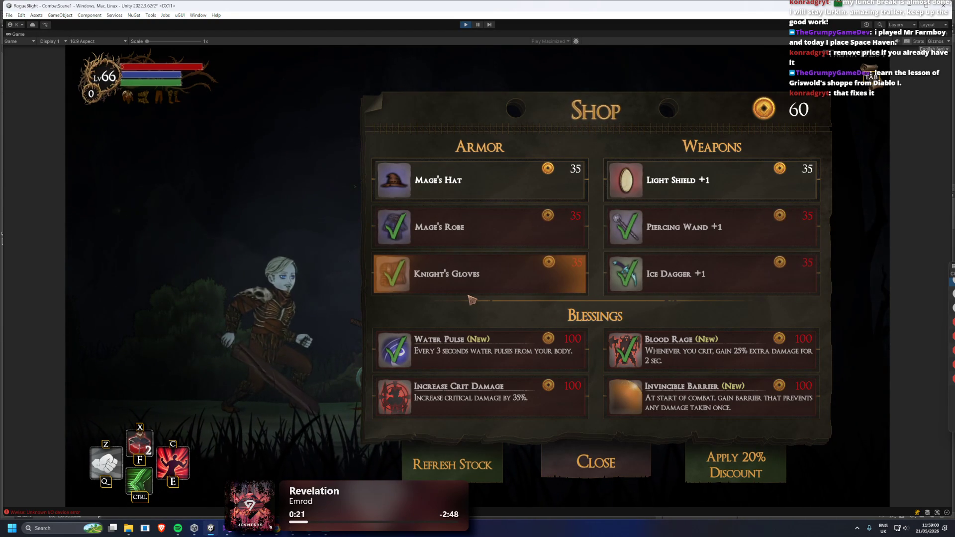
pyautogui.moveTo(497, 180)
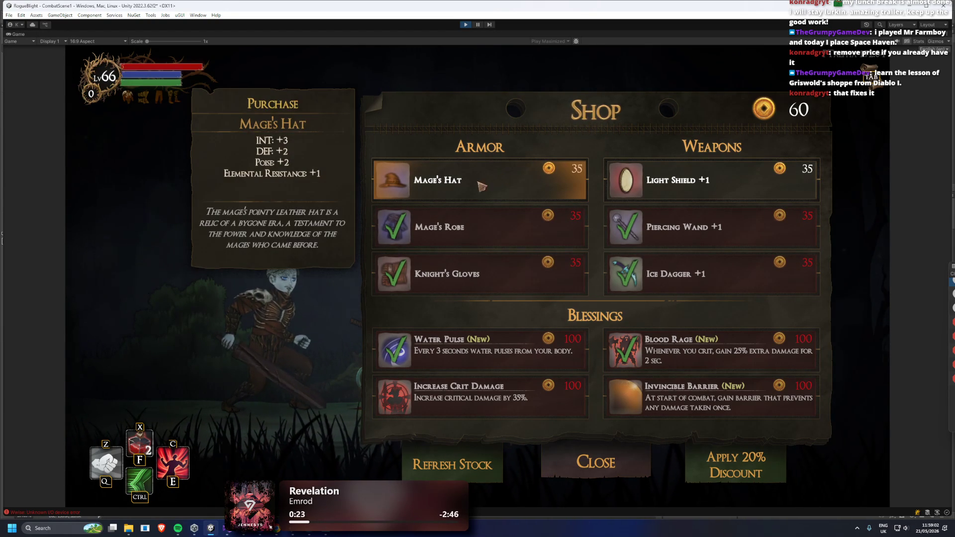
pyautogui.click(518, 185)
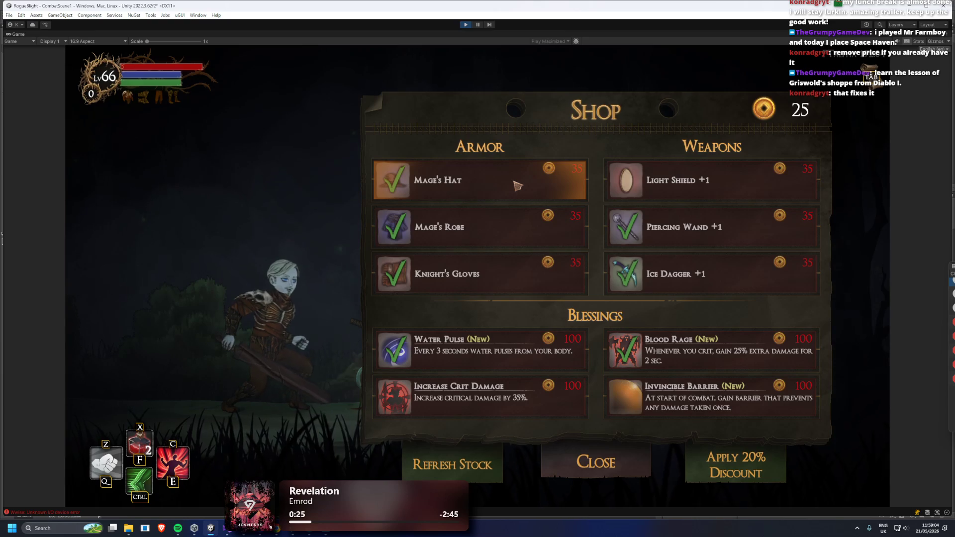
pyautogui.moveTo(679, 191)
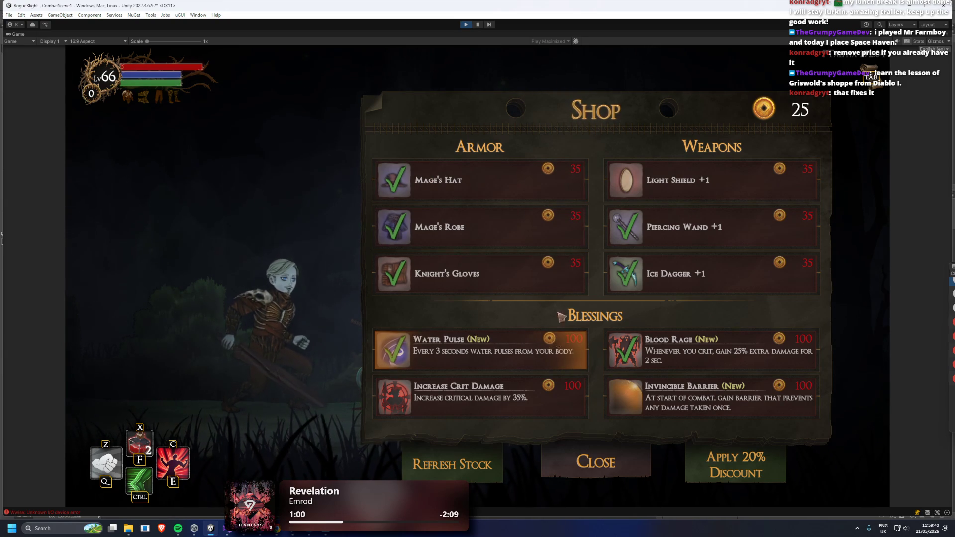
# Stop play mode and expand ItemPriceTxt's Custom Color Tween settings
pyautogui.click(467, 28)
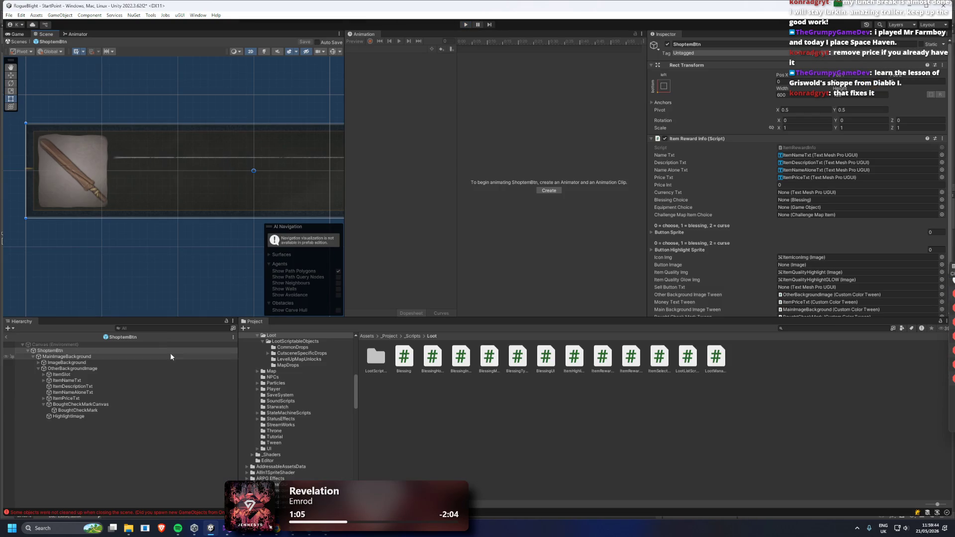
pyautogui.click(94, 398)
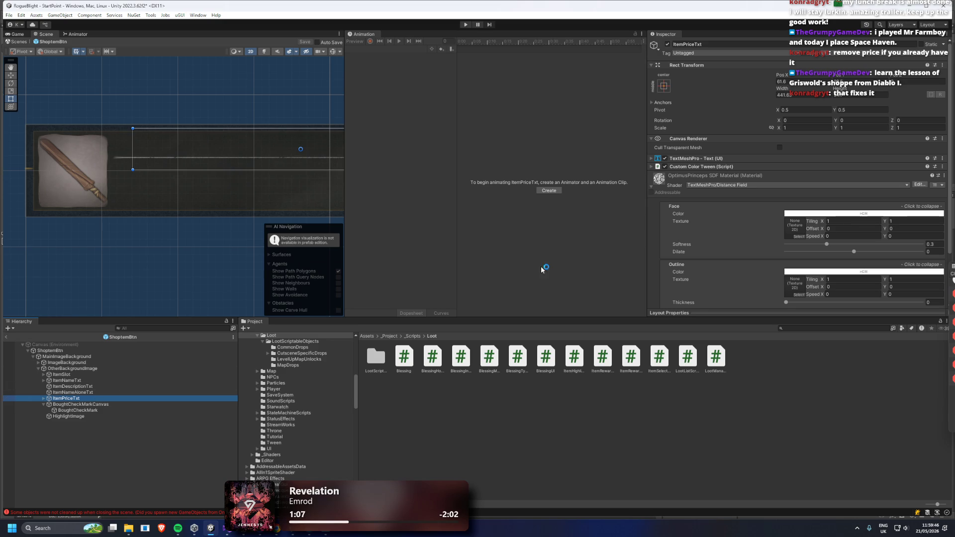
pyautogui.click(716, 167)
pyautogui.scroll(-5, 736, 185)
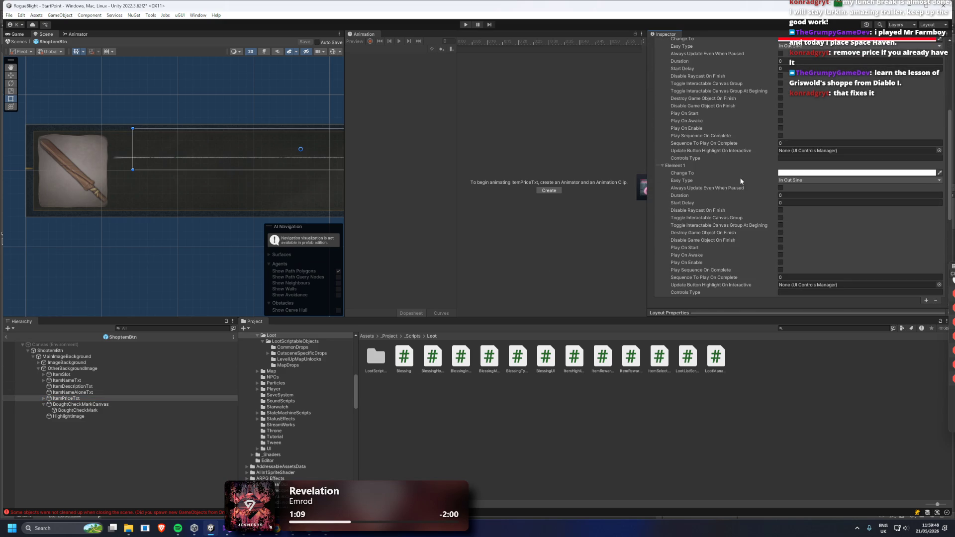
pyautogui.scroll(3, 739, 192)
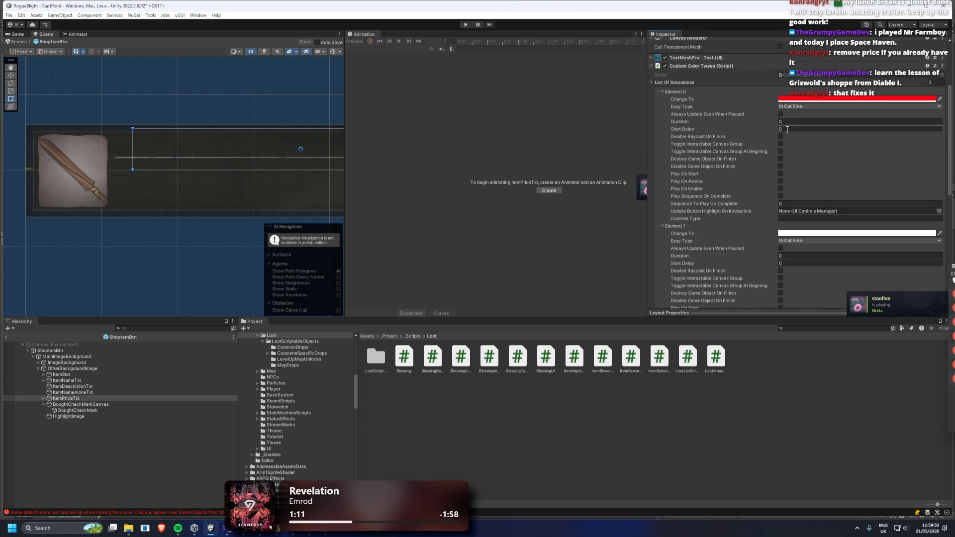
pyautogui.scroll(-9, 786, 114)
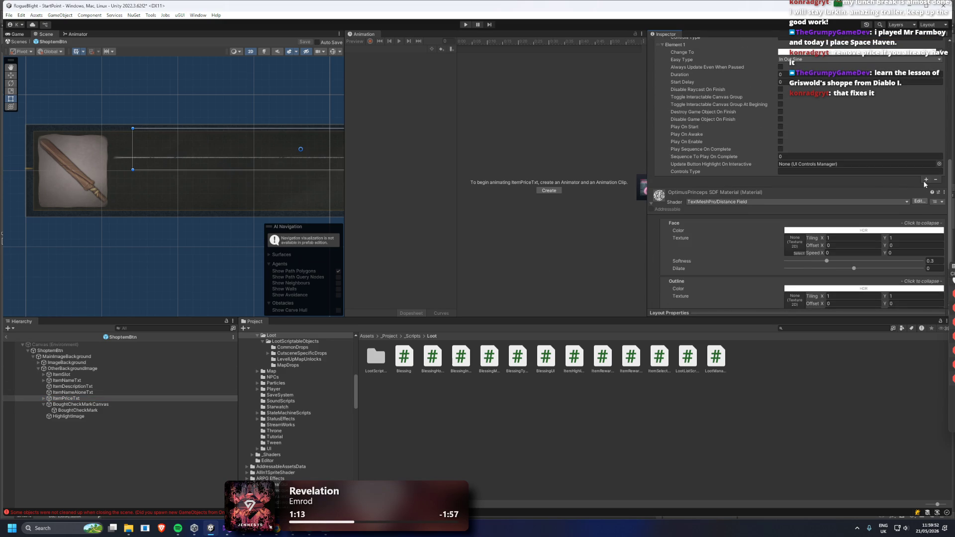
# Add an Element 2 tween step whose target colour has alpha 0
pyautogui.click(925, 180)
pyautogui.click(683, 240)
pyautogui.click(685, 240)
pyautogui.scroll(-3, 686, 222)
pyautogui.click(796, 188)
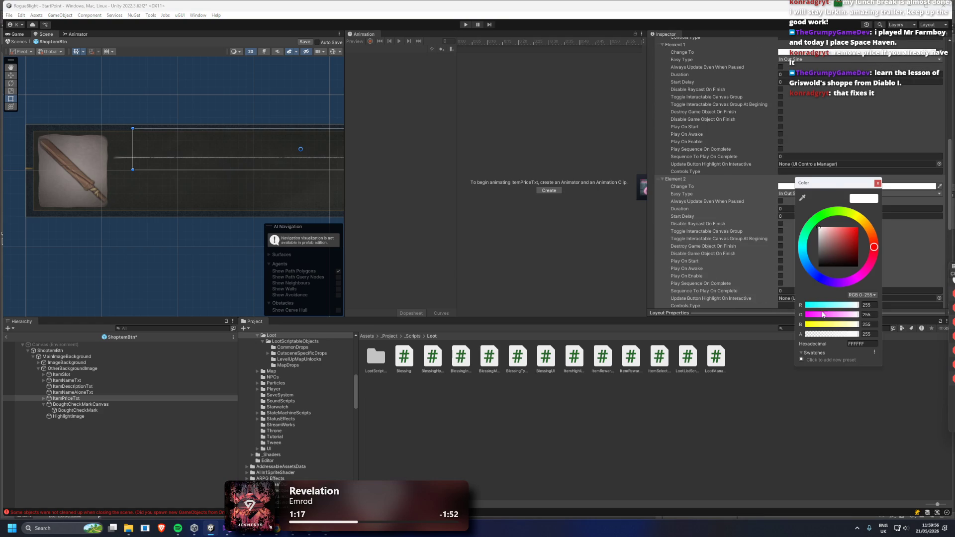
pyautogui.click(867, 334)
pyautogui.write('0')
pyautogui.click(878, 184)
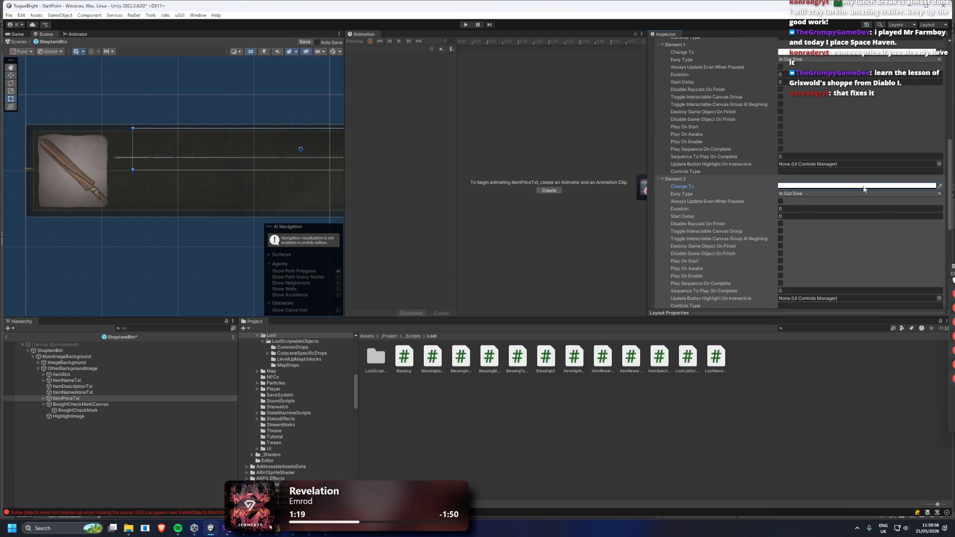
# Pan the Scene view to the coin and price, and show ItemPriceTxt's children in the Hierarchy
pyautogui.scroll(3, 849, 197)
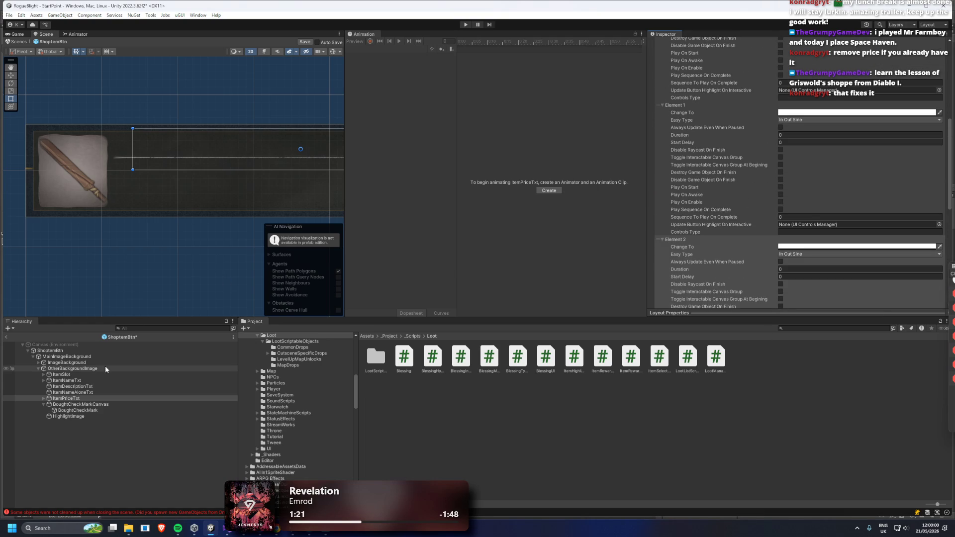
pyautogui.moveTo(240, 189); pyautogui.dragTo(95, 209)
pyautogui.click(43, 398)
pyautogui.scroll(10, 791, 234)
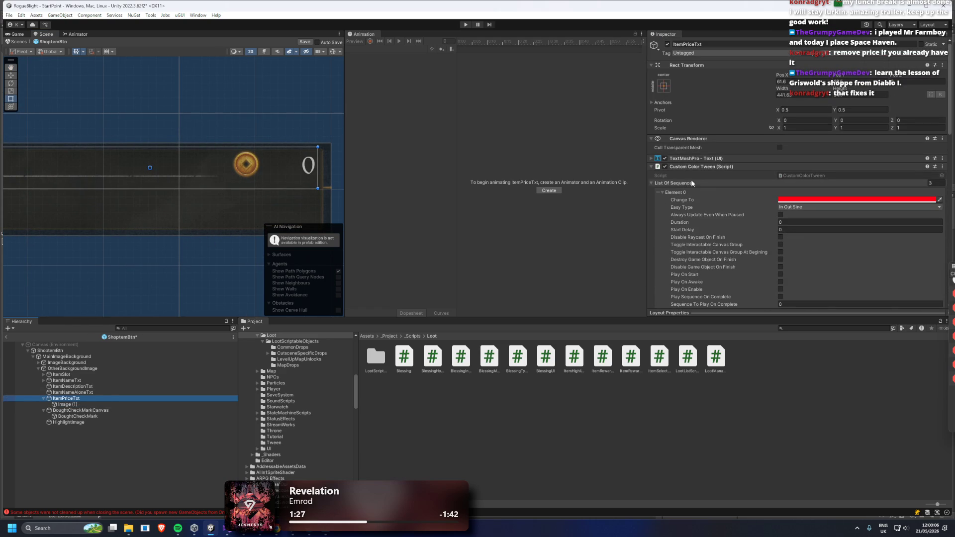
# Inspect the coin image's sprite and the ItemPriceTxt text component settings
pyautogui.click(697, 167)
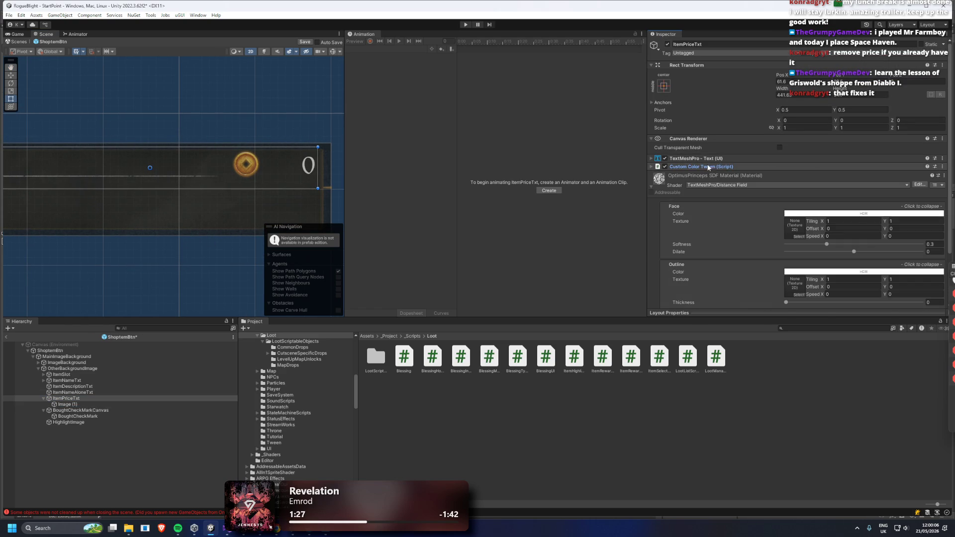
pyautogui.click(65, 405)
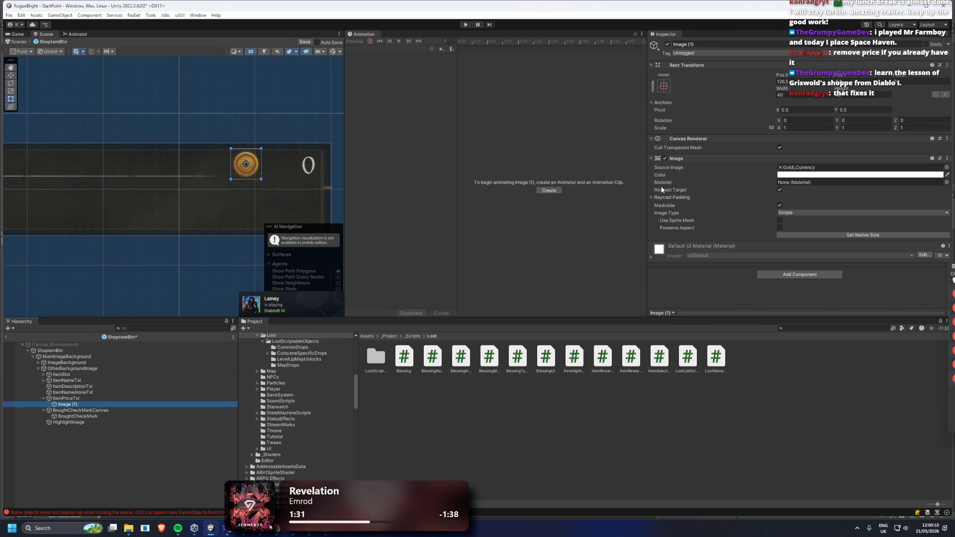
pyautogui.click(794, 168)
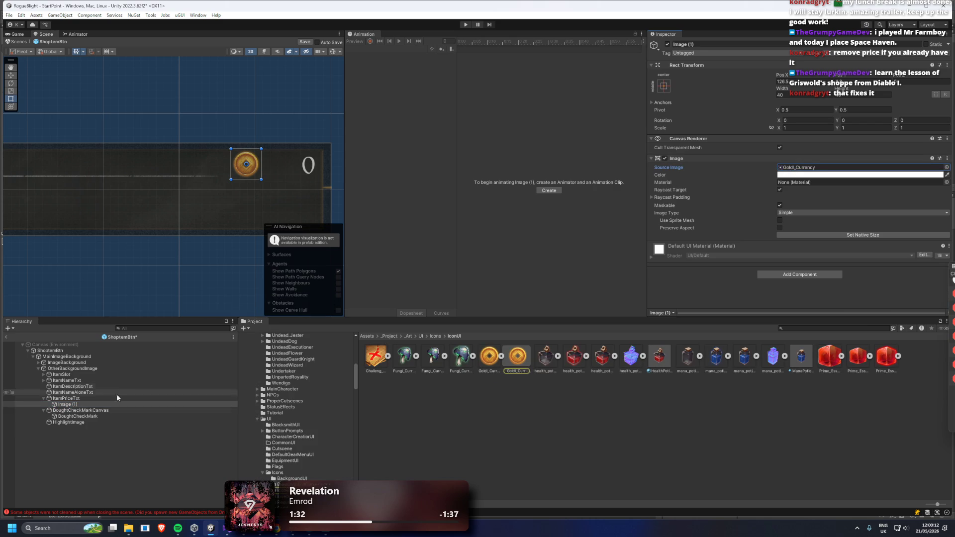
pyautogui.click(67, 399)
pyautogui.click(711, 159)
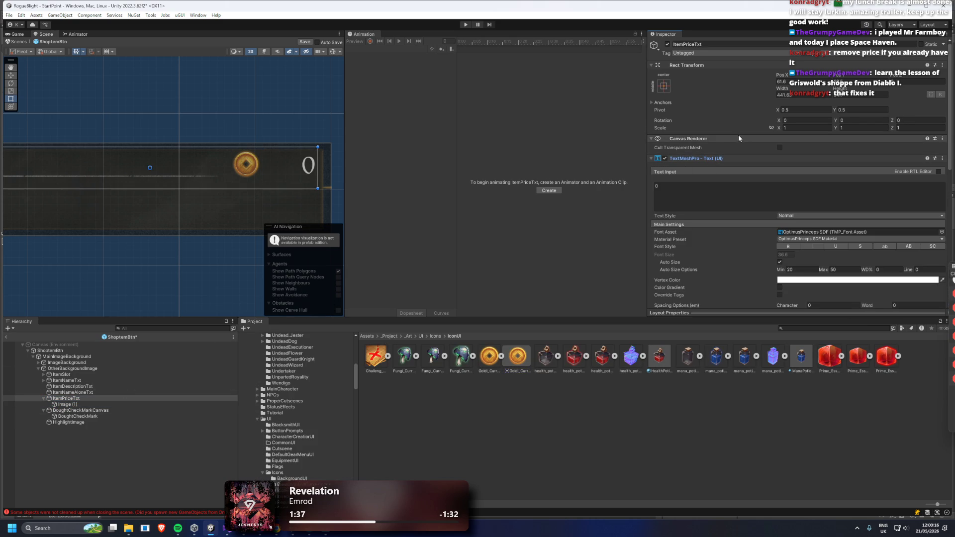
pyautogui.scroll(-3, 764, 145)
# Duplicate ItemPriceTxt and nest the copy ItemPriceTxt (1) under the original
pyautogui.click(65, 398)
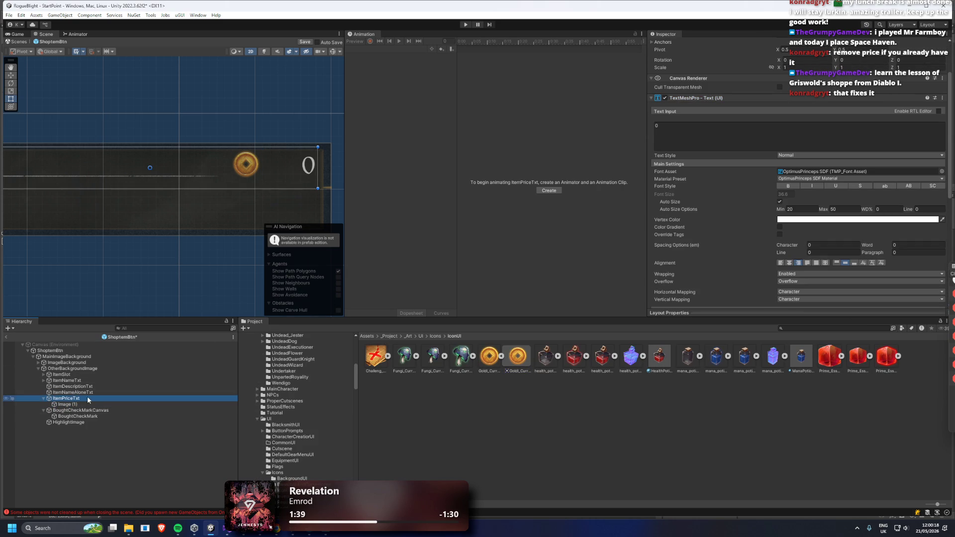
pyautogui.hotkey('ctrl', 'd')
pyautogui.moveTo(82, 410); pyautogui.dragTo(75, 406)
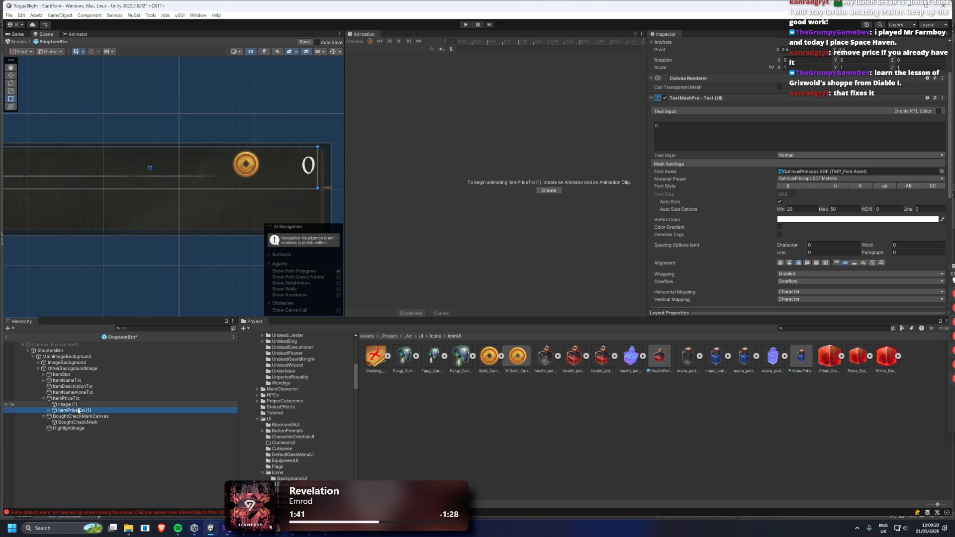
pyautogui.click(113, 404)
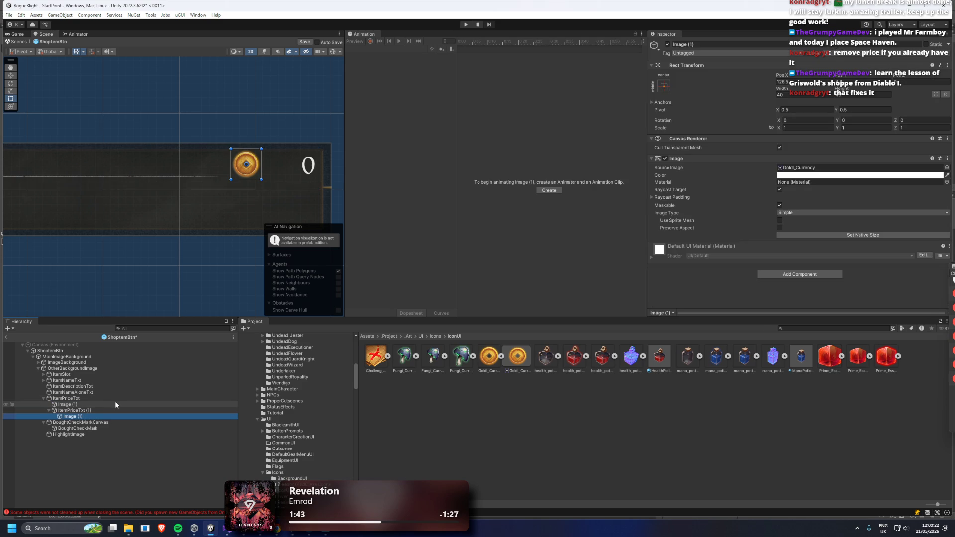
pyautogui.click(88, 411)
# Delete Element 2 from the copy's colour tween sequence
pyautogui.click(706, 170)
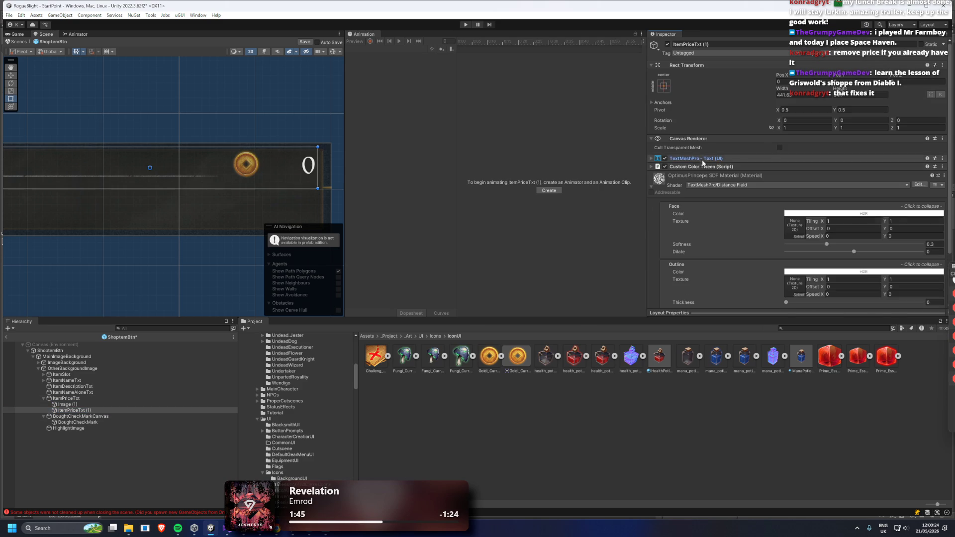
pyautogui.rightClick(724, 171)
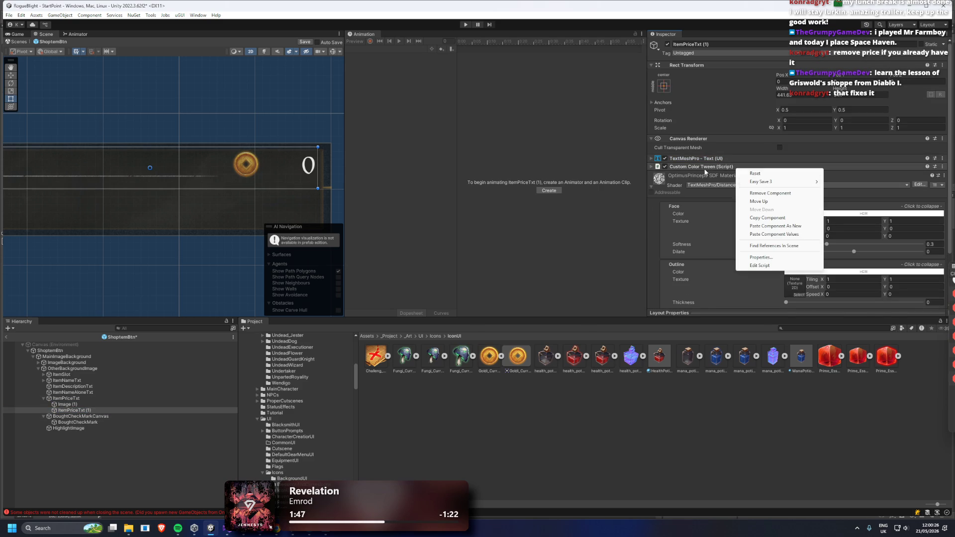
pyautogui.press('Escape')
pyautogui.click(722, 171)
pyautogui.scroll(-10, 733, 175)
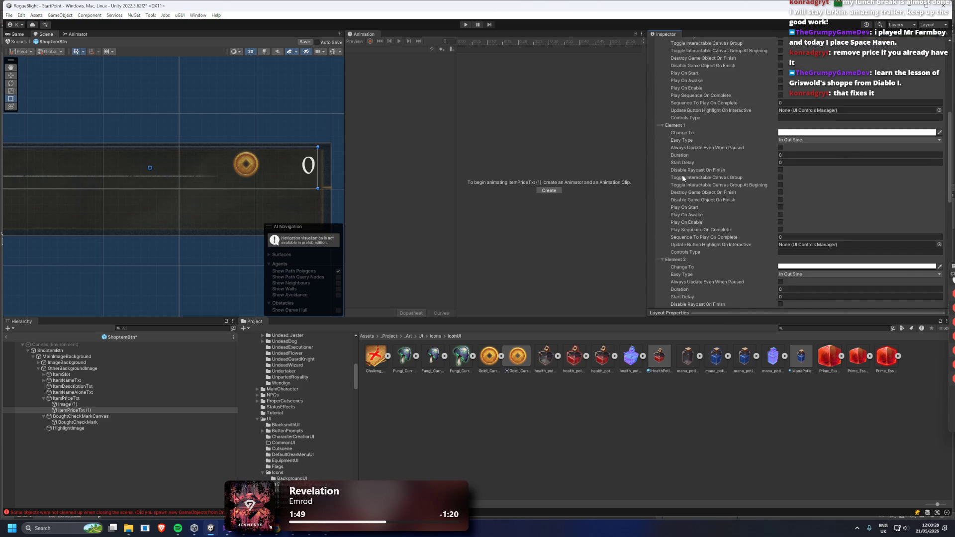
pyautogui.click(658, 227)
pyautogui.press('Delete')
pyautogui.scroll(5, 694, 222)
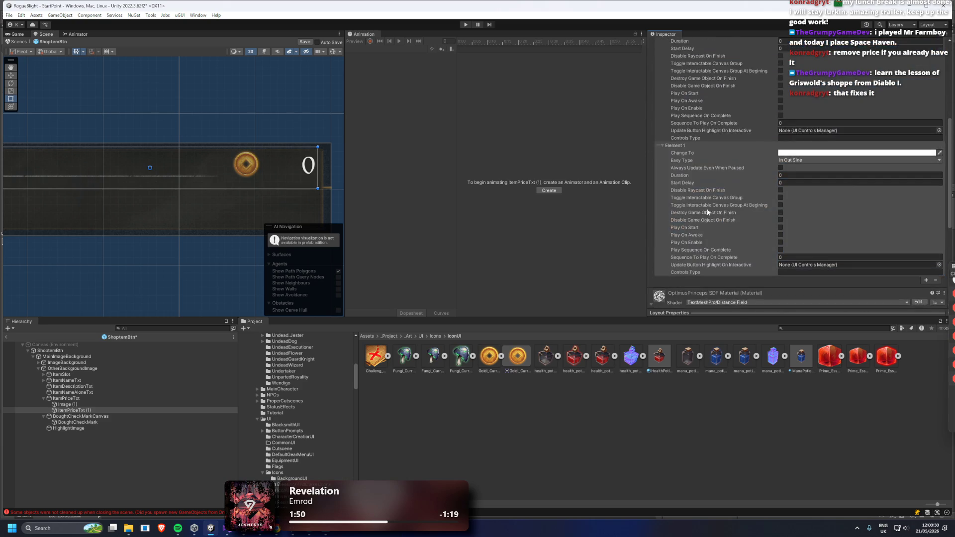
pyautogui.scroll(1, 710, 233)
# Set the original ItemPriceTxt's Element 0 target colour to white
pyautogui.click(69, 399)
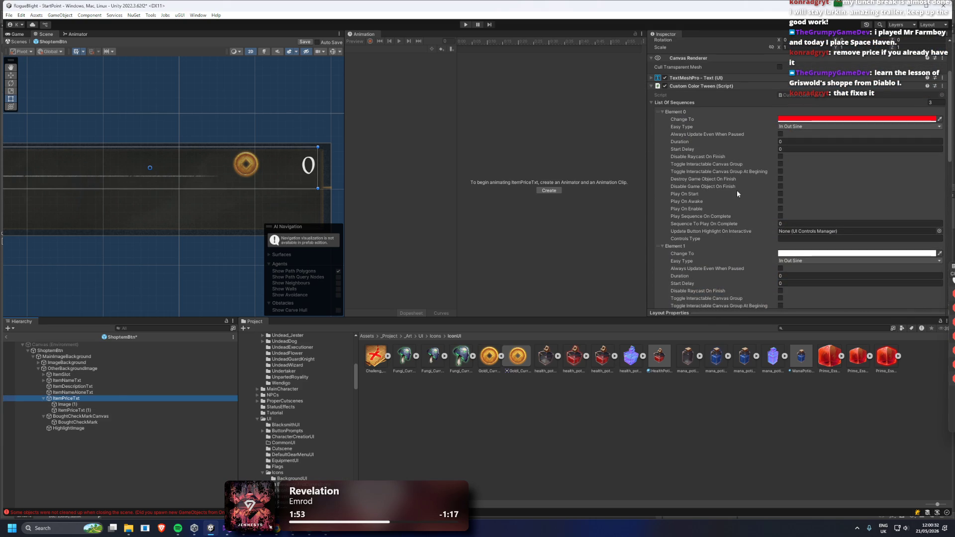
pyautogui.click(816, 119)
pyautogui.moveTo(848, 267); pyautogui.dragTo(822, 264)
pyautogui.click(895, 113)
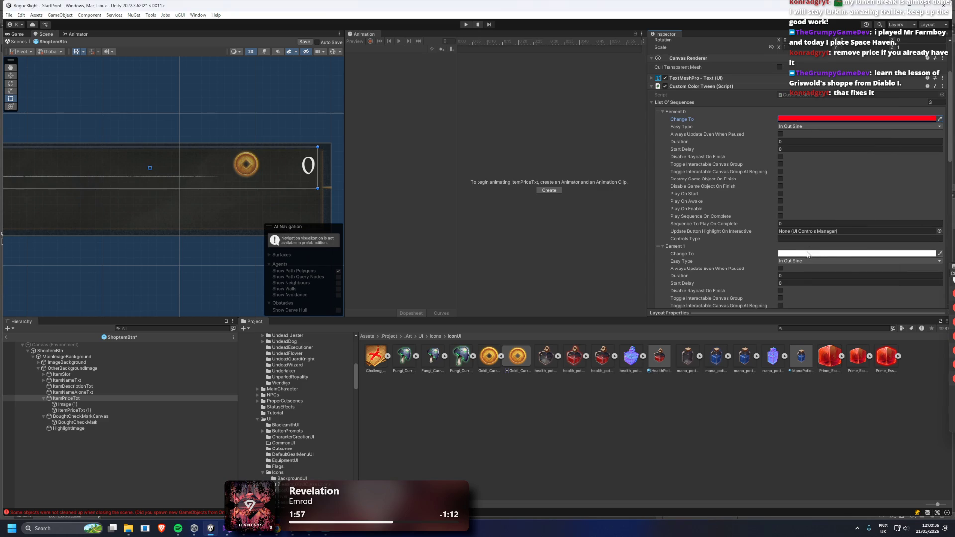
pyautogui.rightClick(814, 121)
pyautogui.click(832, 132)
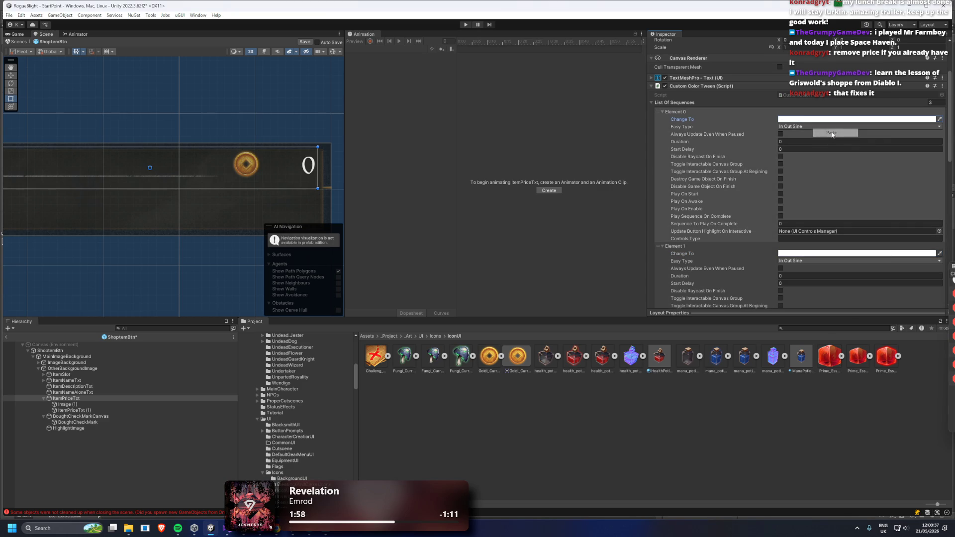
pyautogui.click(806, 121)
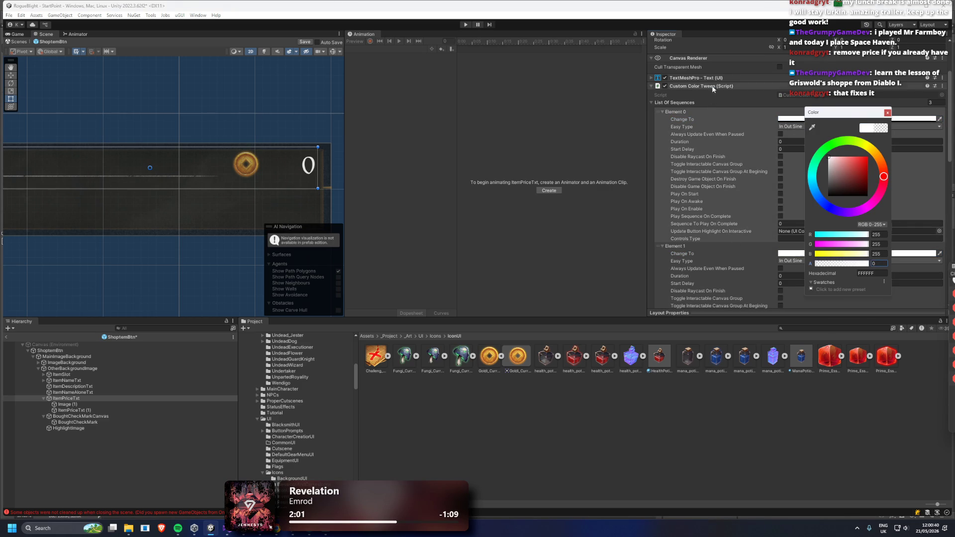
pyautogui.click(732, 86)
# Swap ItemPriceTxt's TextMeshPro for a Canvas Group with Interactable and Blocks Raycasts off
pyautogui.rightClick(693, 96)
pyautogui.click(727, 119)
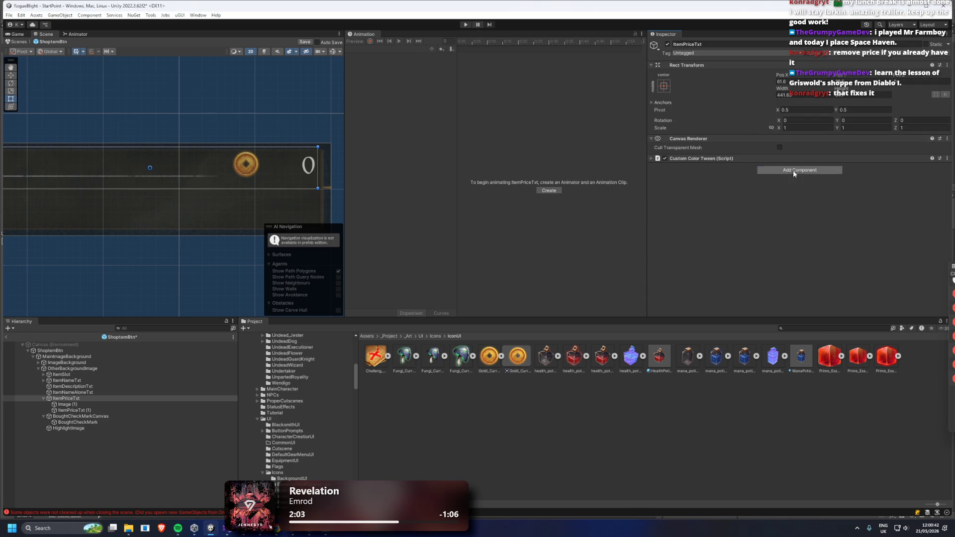
pyautogui.click(813, 171)
pyautogui.press('BackSpace')
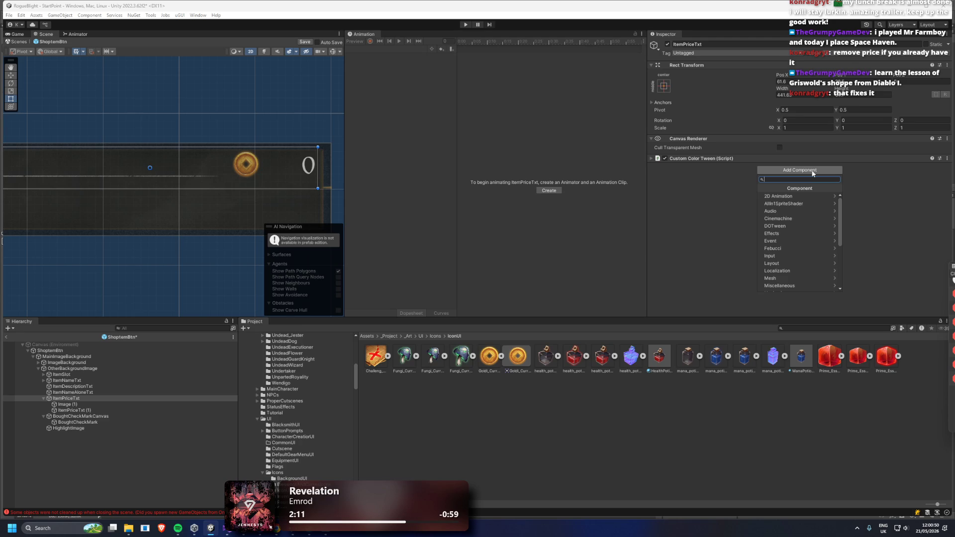
pyautogui.write('canvas')
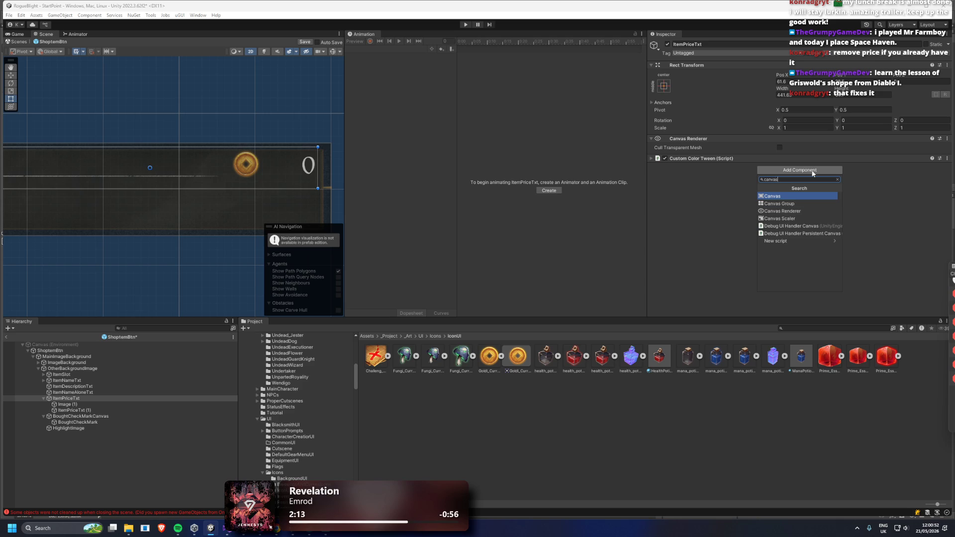
pyautogui.press('Down')
pyautogui.press('Return')
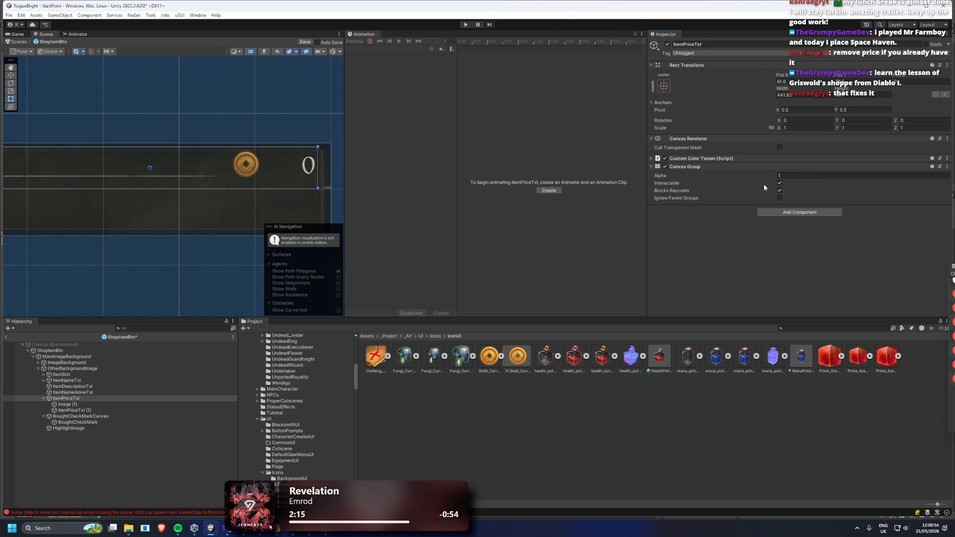
pyautogui.click(780, 184)
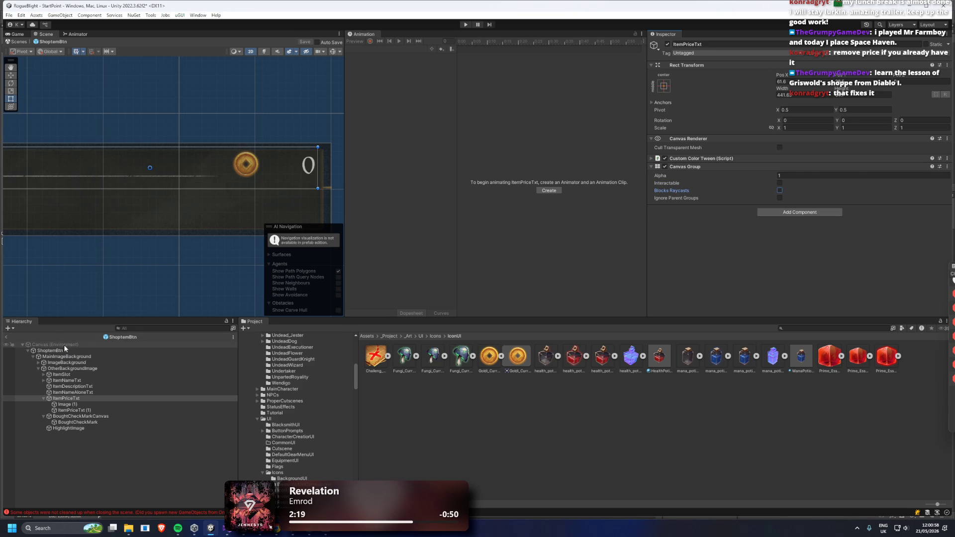
pyautogui.click(125, 338)
pyautogui.scroll(-3, 821, 171)
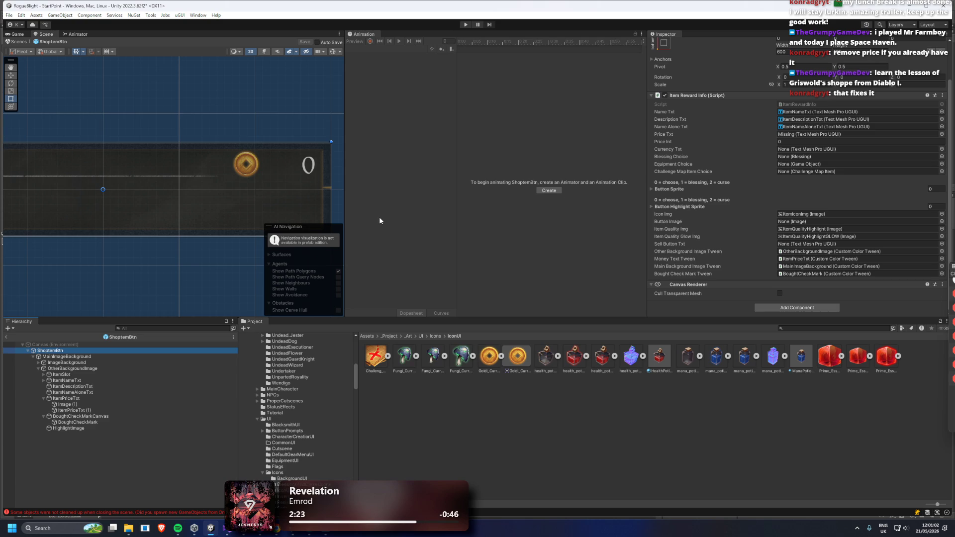
# Assign ItemPriceTxt (1) to the Price Txt field and rename it ItemPriceTxt
pyautogui.moveTo(70, 410); pyautogui.dragTo(797, 136)
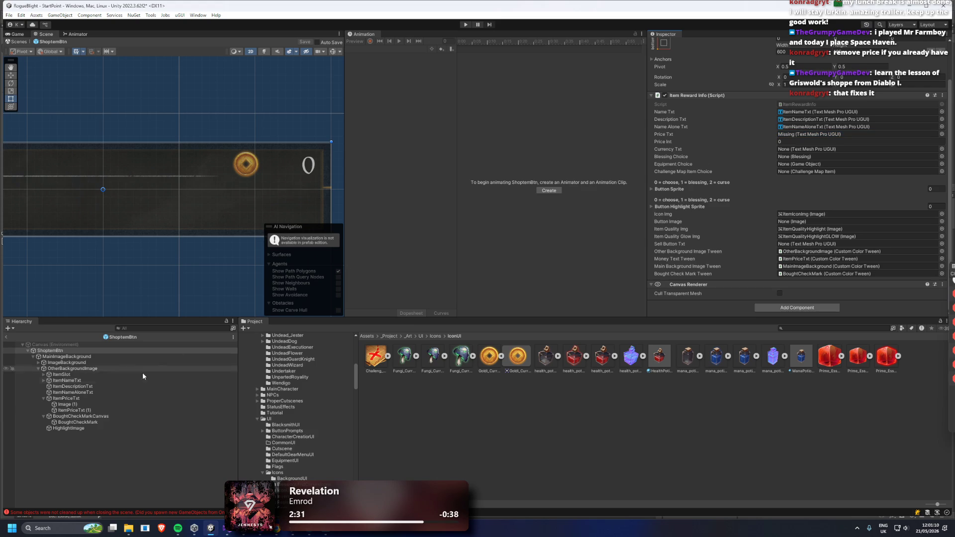
pyautogui.moveTo(66, 398)
pyautogui.mouseDown()
pyautogui.moveTo(819, 134)
pyautogui.moveTo(120, 381)
pyautogui.moveTo(82, 408)
pyautogui.moveTo(828, 180)
pyautogui.moveTo(816, 133)
pyautogui.moveTo(826, 134)
pyautogui.mouseUp()
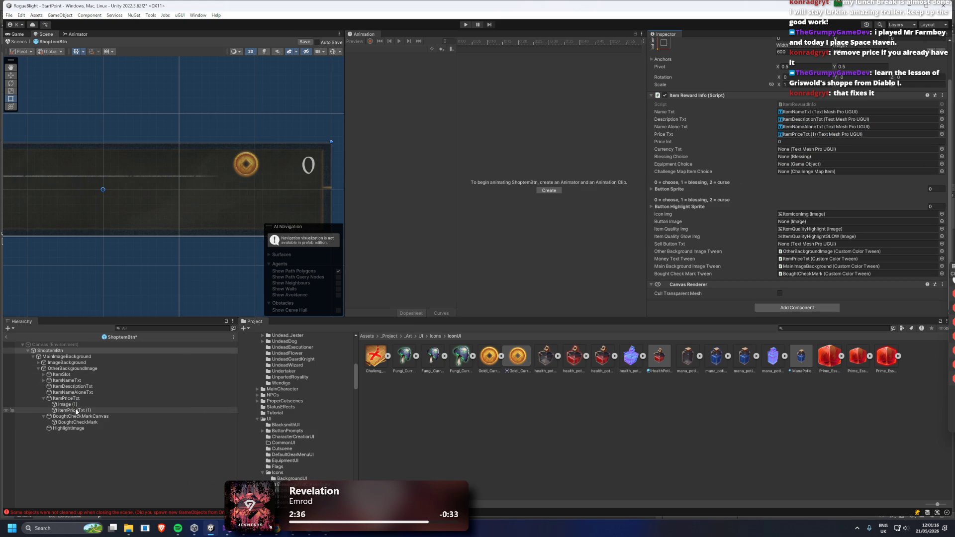
pyautogui.rightClick(76, 408)
pyautogui.click(123, 139)
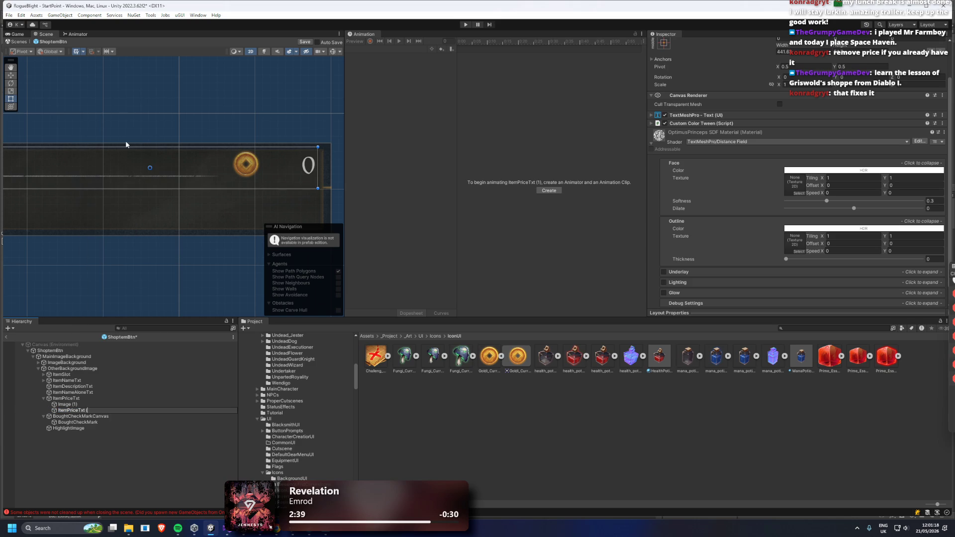
pyautogui.press('Return')
# Rename Image (1) to Image and the price group to ItemPriceCanvas
pyautogui.rightClick(65, 404)
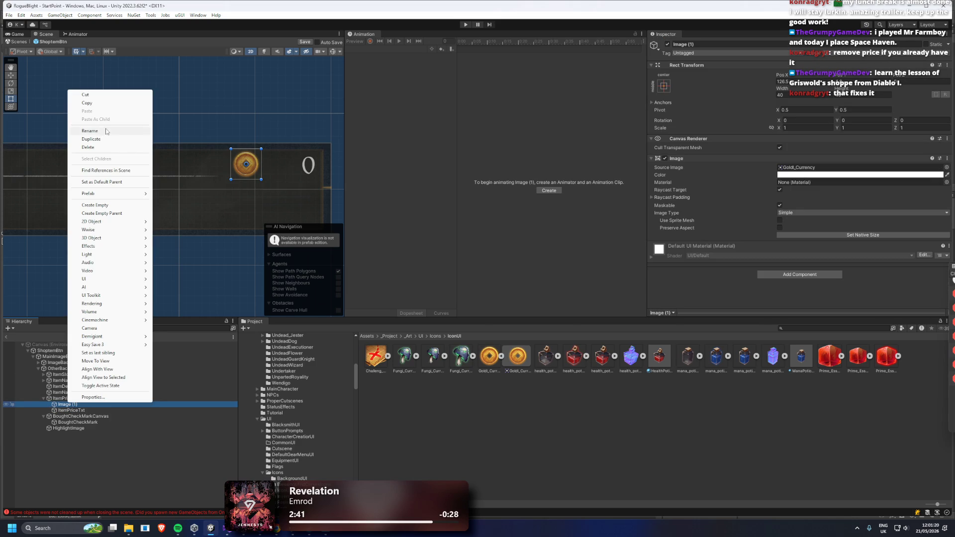
pyautogui.click(120, 132)
pyautogui.press('Return')
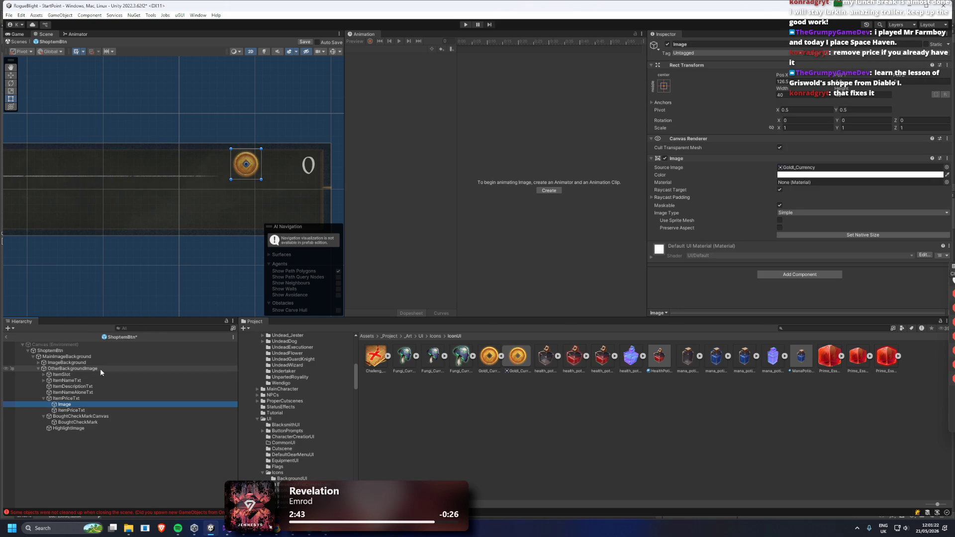
pyautogui.click(75, 398)
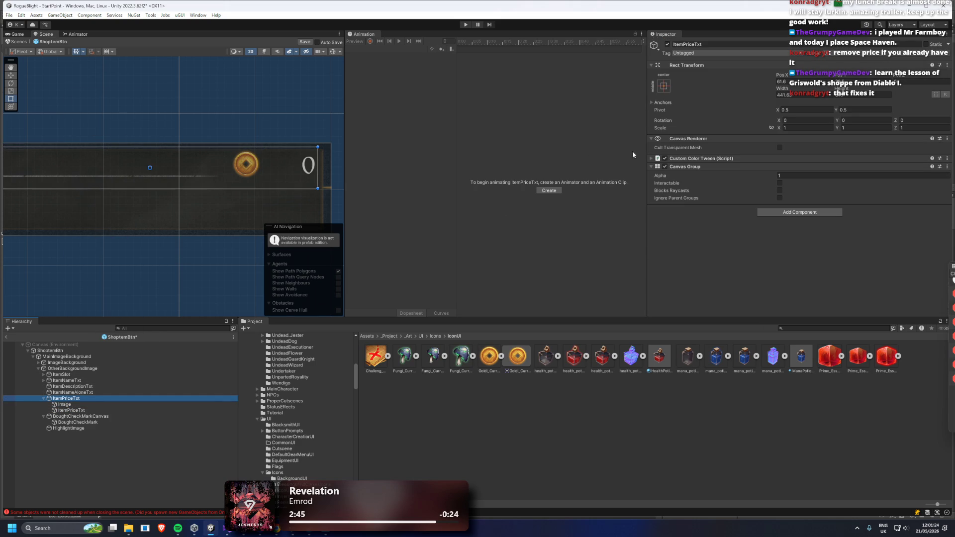
pyautogui.rightClick(78, 399)
pyautogui.click(124, 120)
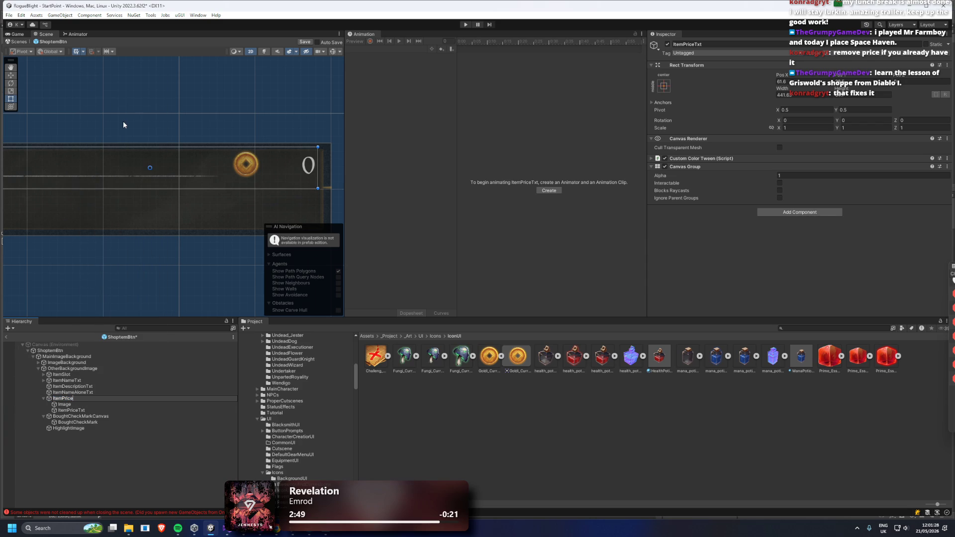
pyautogui.write('Canvas')
pyautogui.press('Return')
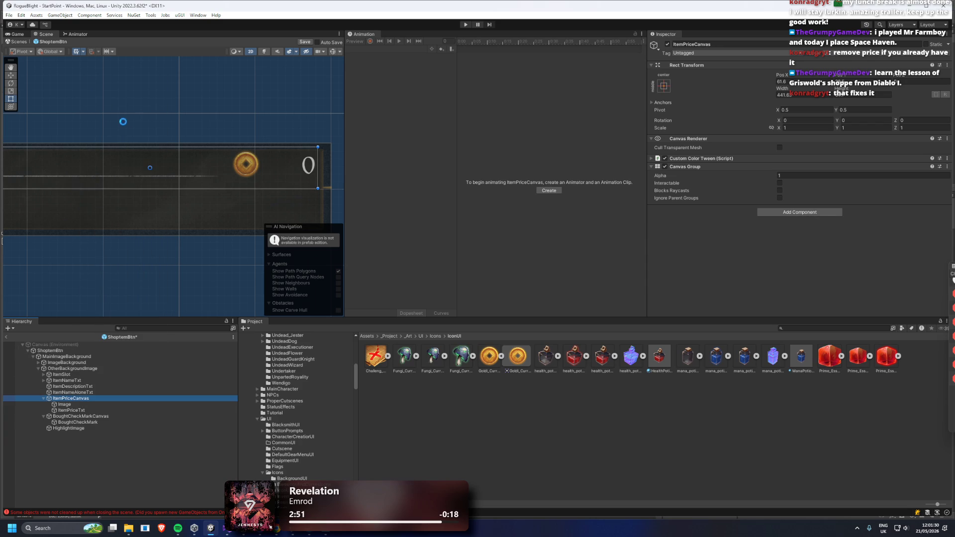
pyautogui.click(49, 351)
pyautogui.scroll(-3, 815, 159)
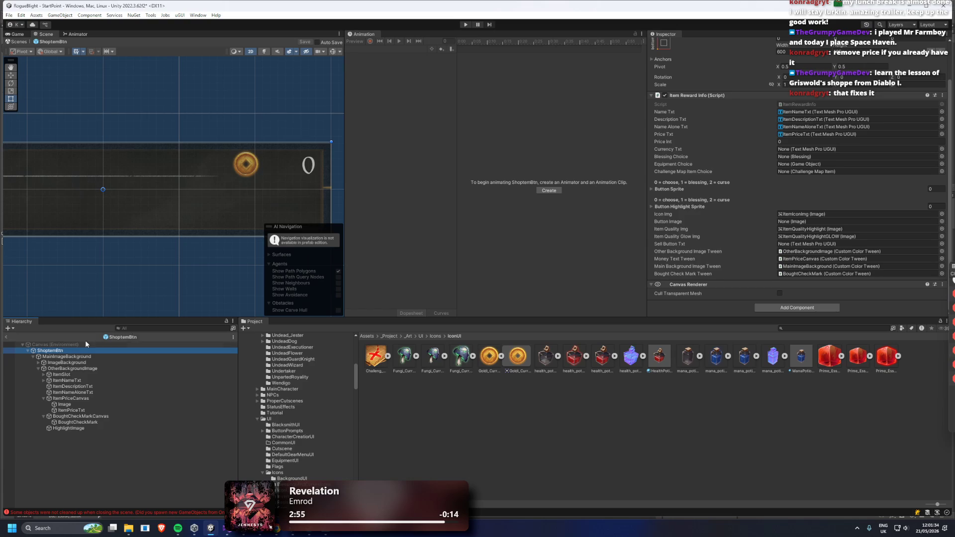
pyautogui.click(67, 374)
pyautogui.click(74, 411)
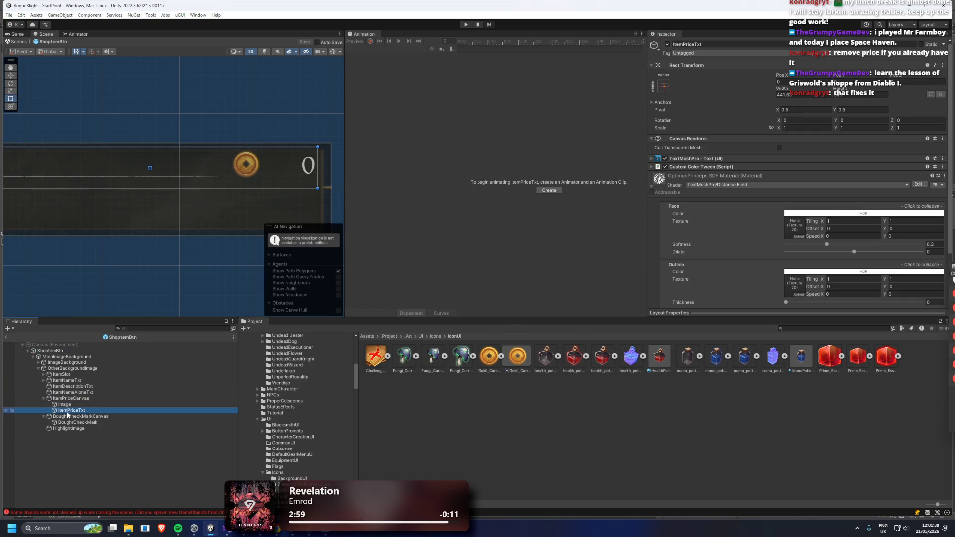
pyautogui.click(716, 166)
pyautogui.click(715, 167)
pyautogui.click(78, 398)
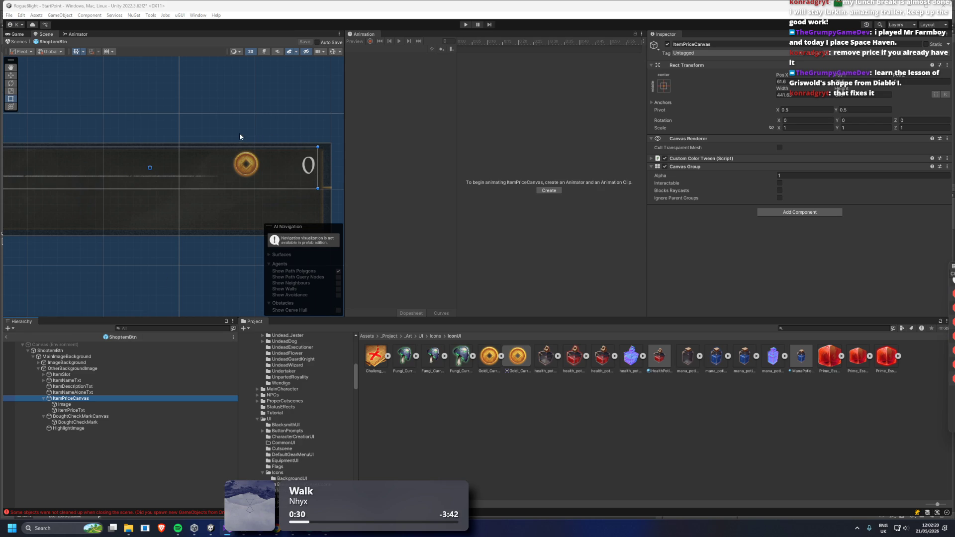
pyautogui.click(712, 158)
pyautogui.scroll(-3, 803, 208)
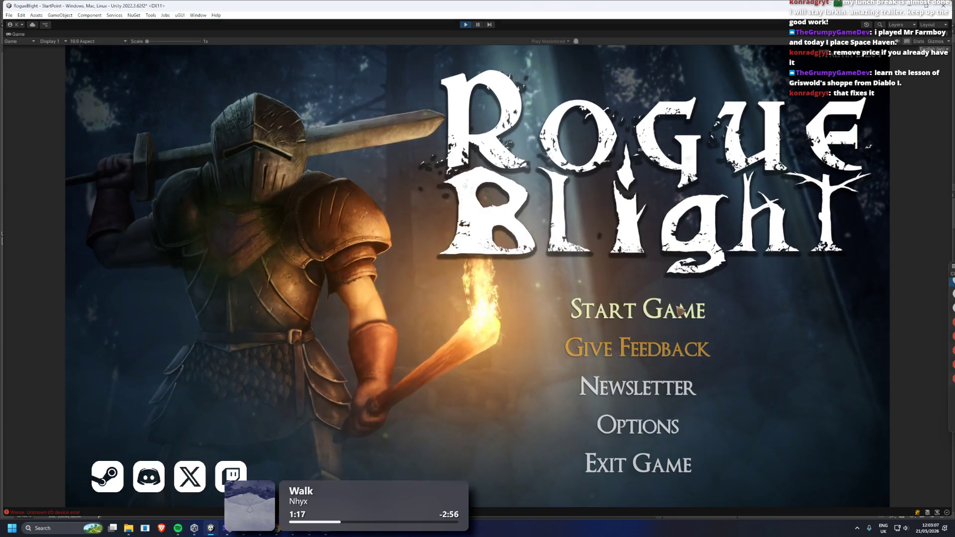
# Start a game from the main menu and load a save slot into Waywood Forest
pyautogui.click(669, 309)
pyautogui.click(677, 268)
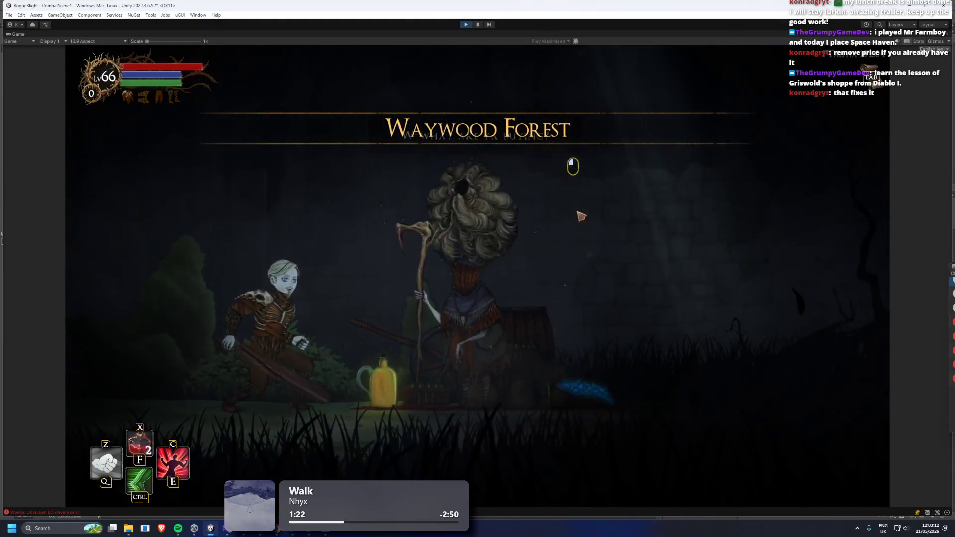
# Open the shop and buy Mage's Hat, Mage's Leggings, Fire Sword +1, Death Dagger +1 and Water Sword +1
pyautogui.click(581, 216)
pyautogui.click(495, 196)
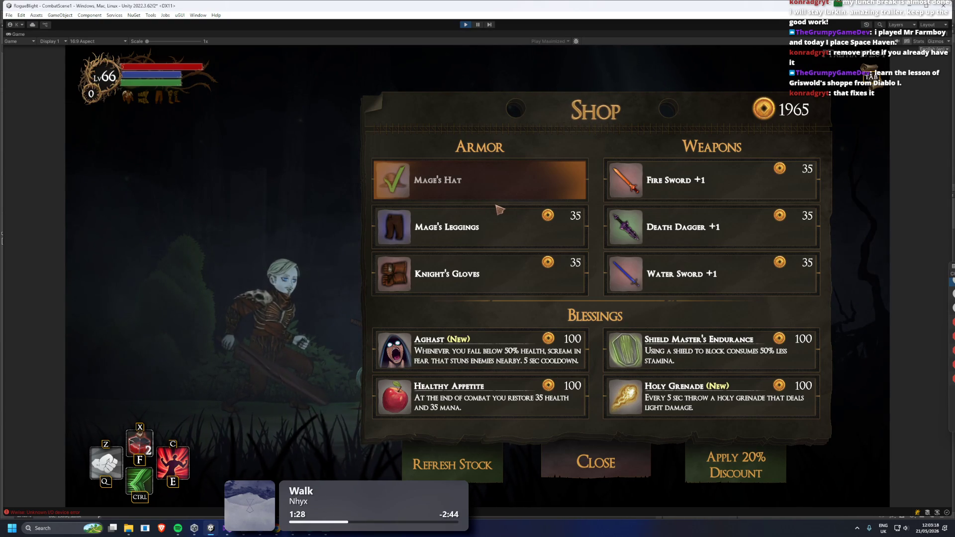
pyautogui.click(505, 225)
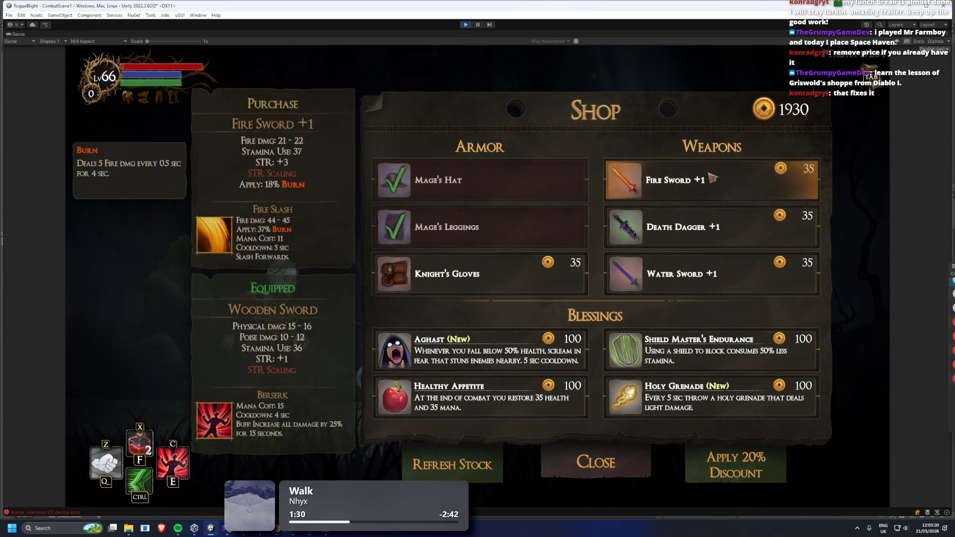
pyautogui.click(672, 180)
pyautogui.click(672, 227)
pyautogui.click(672, 273)
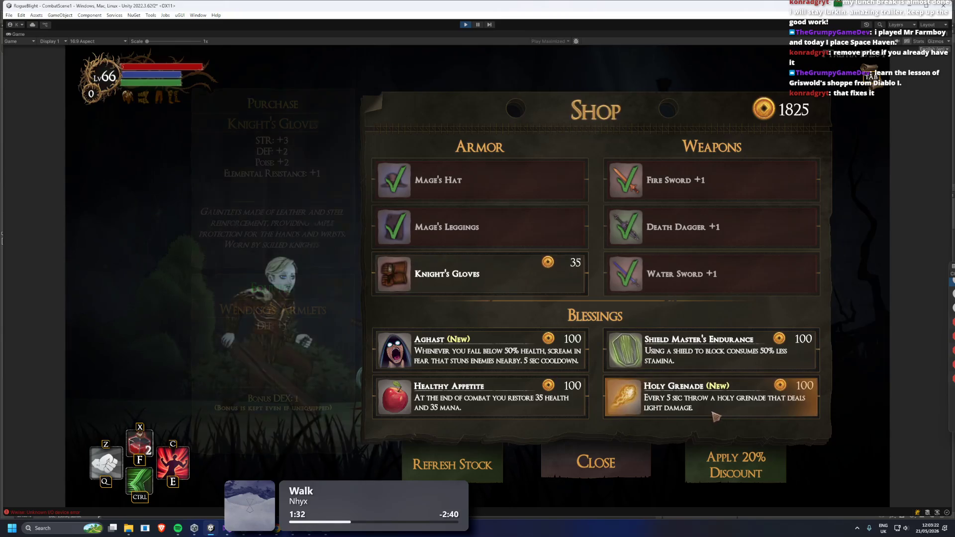
# Repeatedly buy the Aghast blessing and Death Dagger +1 until gold reaches 90
pyautogui.click(573, 370)
pyautogui.doubleClick(517, 358)
pyautogui.click(516, 357)
pyautogui.click(517, 358)
pyautogui.doubleClick(517, 357)
pyautogui.click(516, 358)
pyautogui.click(518, 358)
pyautogui.doubleClick(519, 358)
pyautogui.click(521, 361)
pyautogui.click(522, 360)
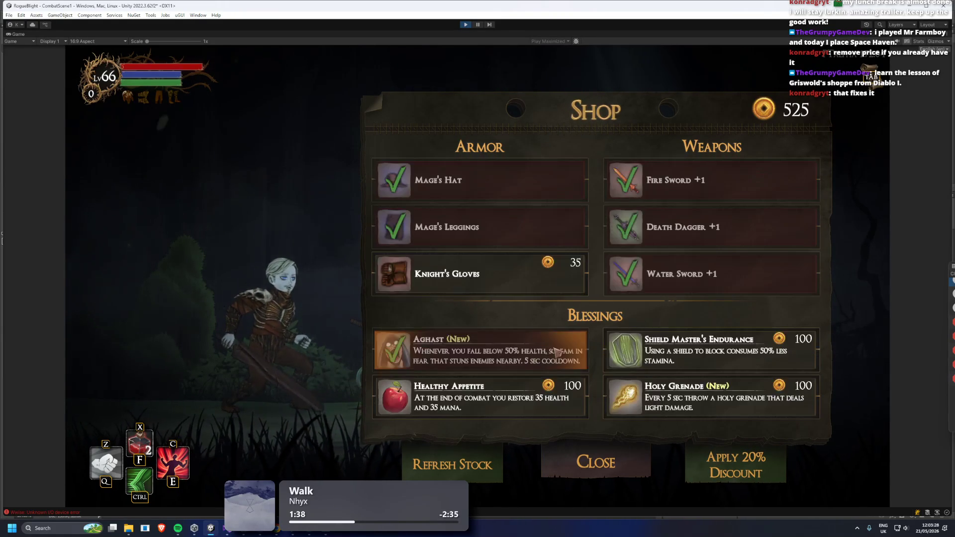
pyautogui.click(684, 239)
pyautogui.click(521, 358)
pyautogui.click(522, 358)
pyautogui.click(521, 359)
pyautogui.click(521, 358)
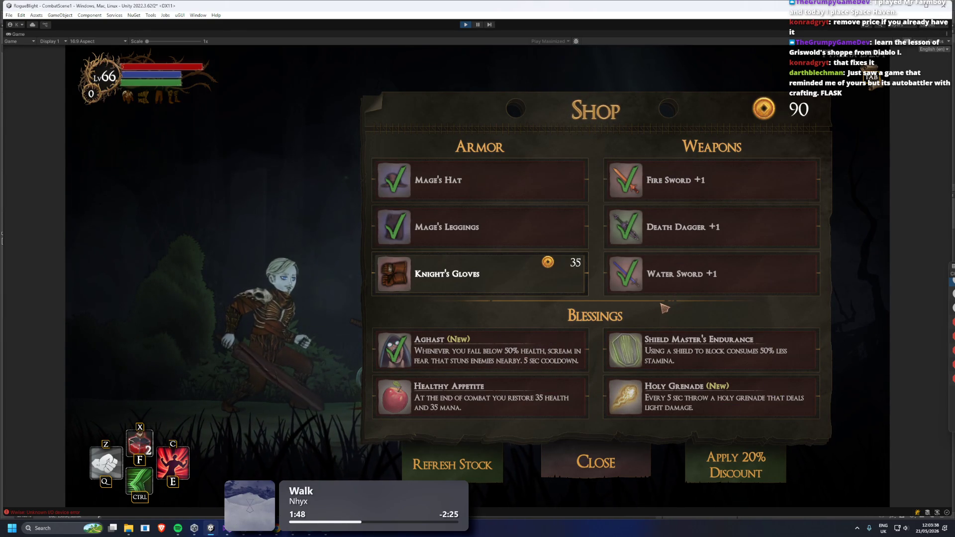
pyautogui.moveTo(478, 274)
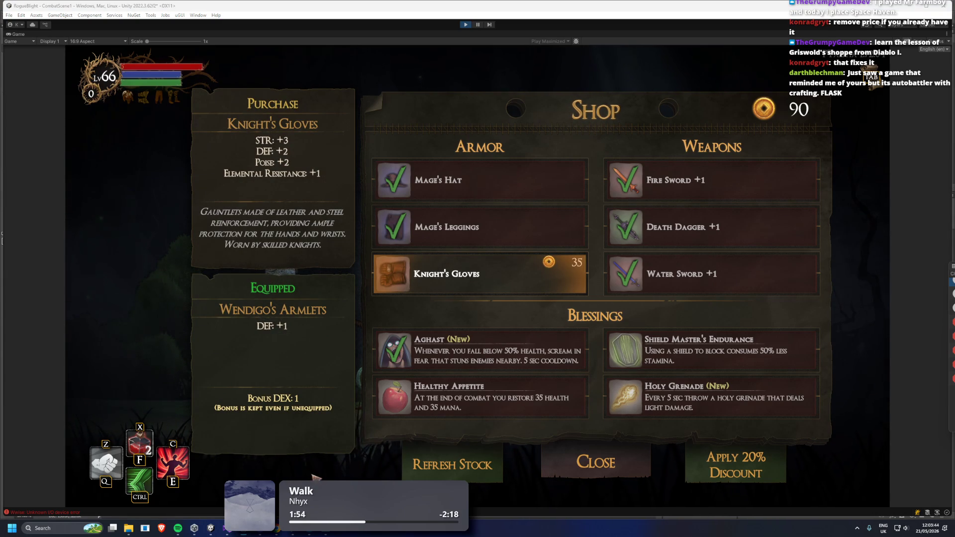
# Launch Steam and open the FLASK store page
pyautogui.press('super')
pyautogui.write('steam')
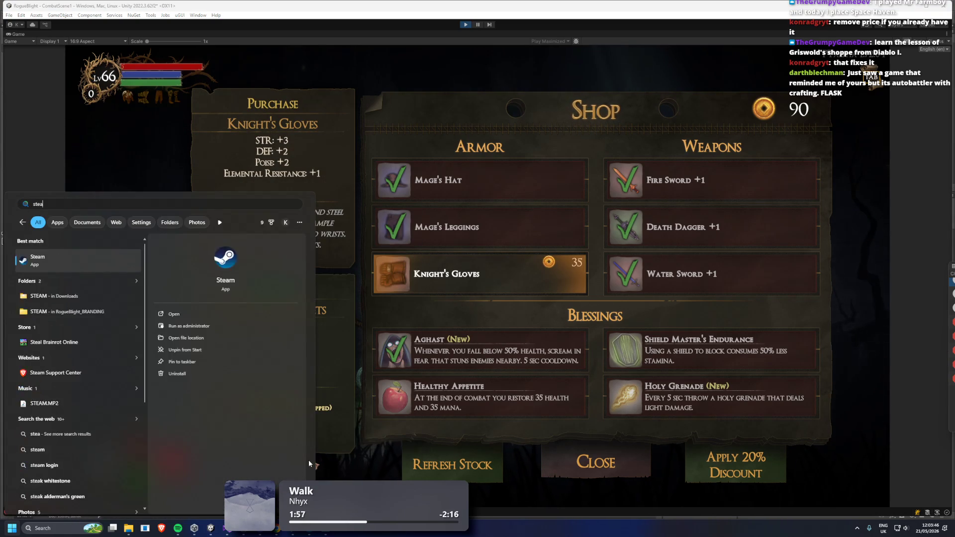
pyautogui.press('Return')
pyautogui.click(591, 42)
pyautogui.write('FLASK')
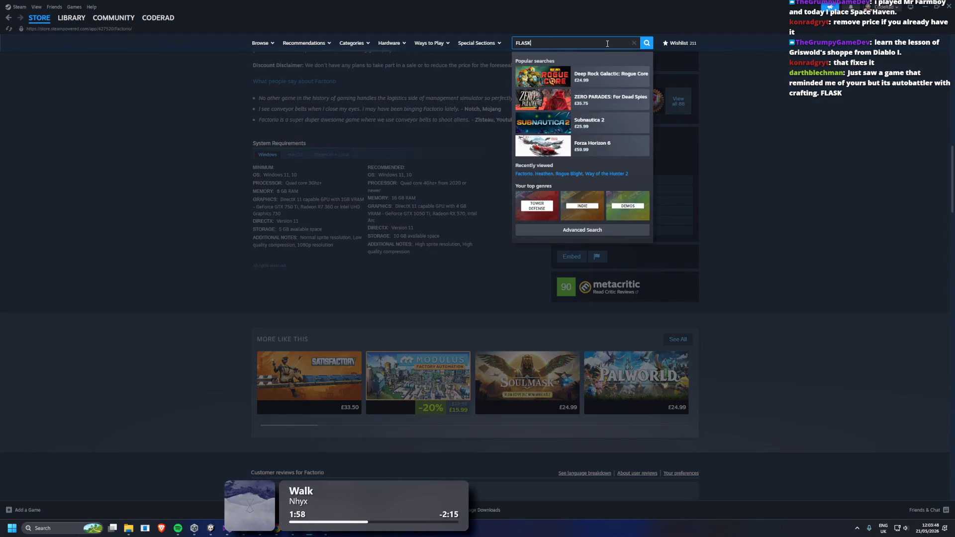
pyautogui.click(585, 70)
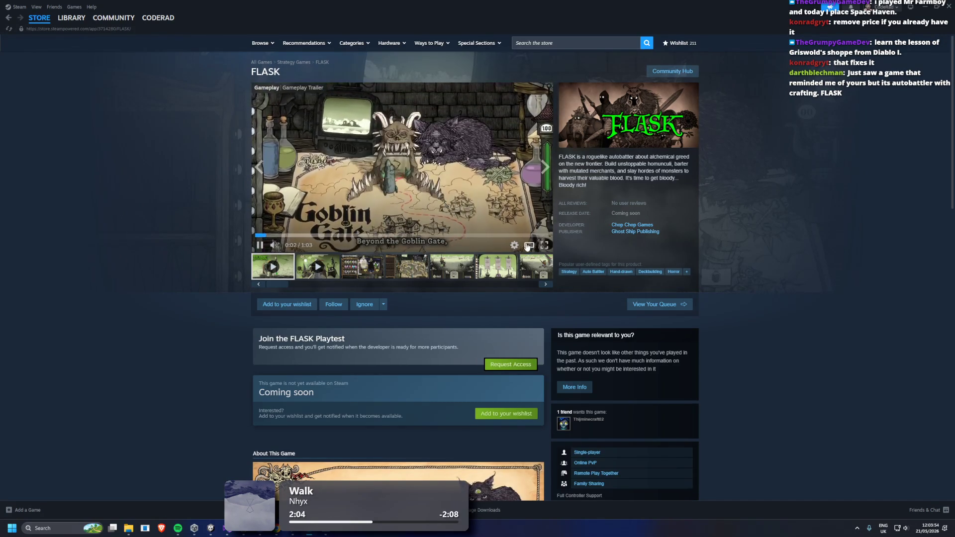
# Skim the FLASK trailer fullscreen, return to the store, then switch back to Unity
pyautogui.click(546, 247)
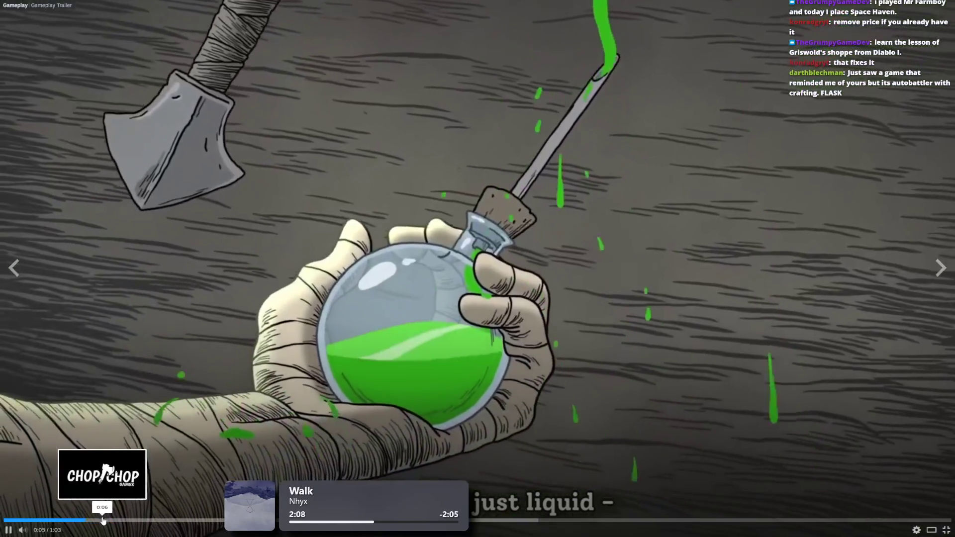
pyautogui.click(157, 520)
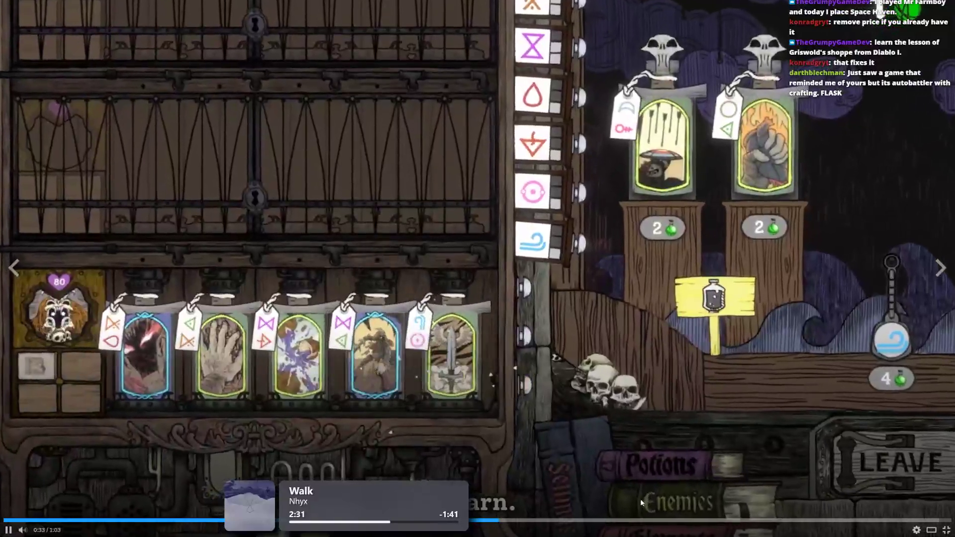
pyautogui.click(735, 520)
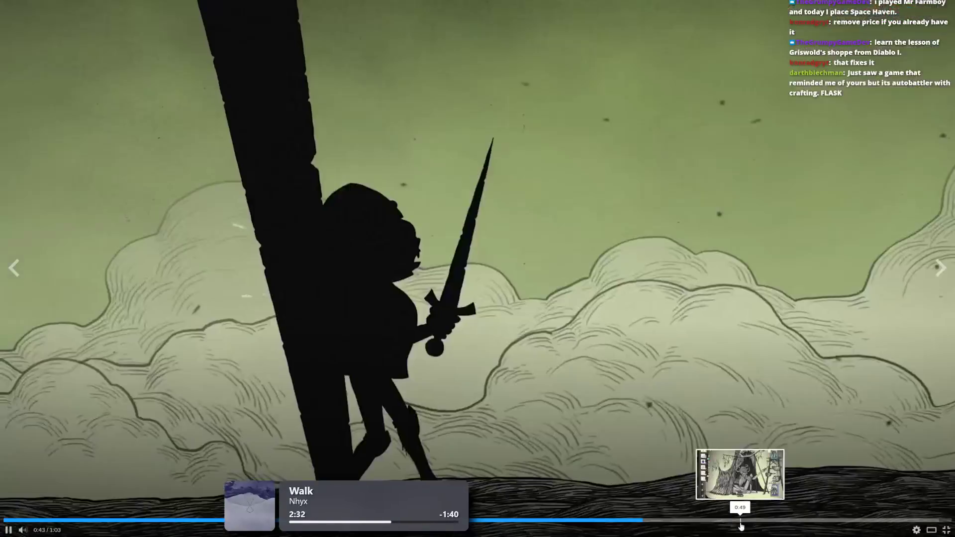
pyautogui.press('Escape')
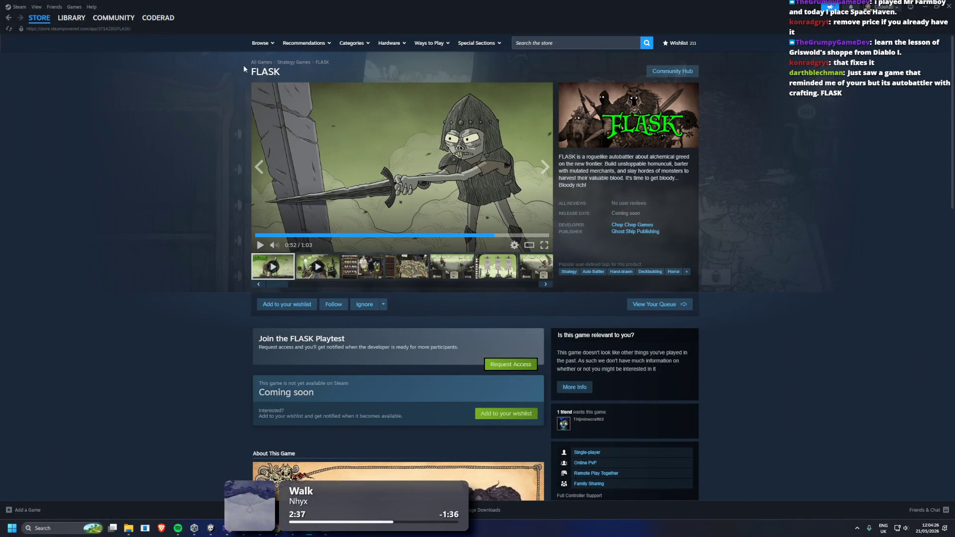
pyautogui.scroll(-15, 269, 70)
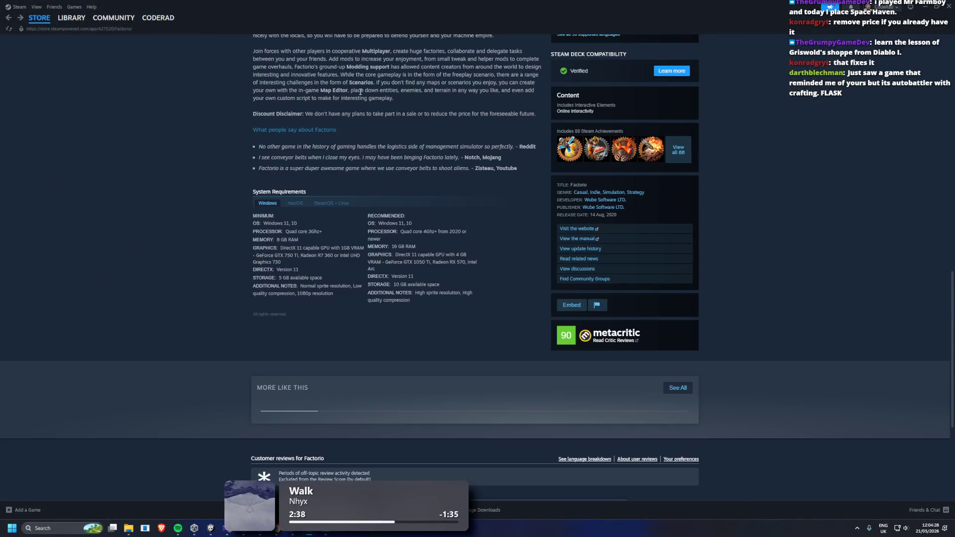
pyautogui.click(39, 18)
pyautogui.hotkey('alt', 'Tab')
pyautogui.press('super')
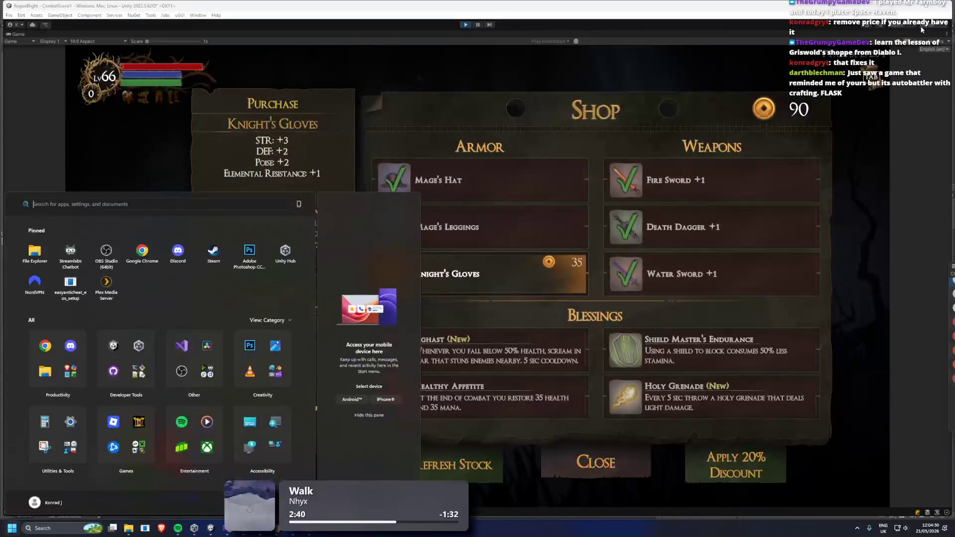
# Buy Knight's Gloves for 35 gold, dropping gold from 90 to 55, then stop play mode
pyautogui.write('chrome')
pyautogui.press('Return')
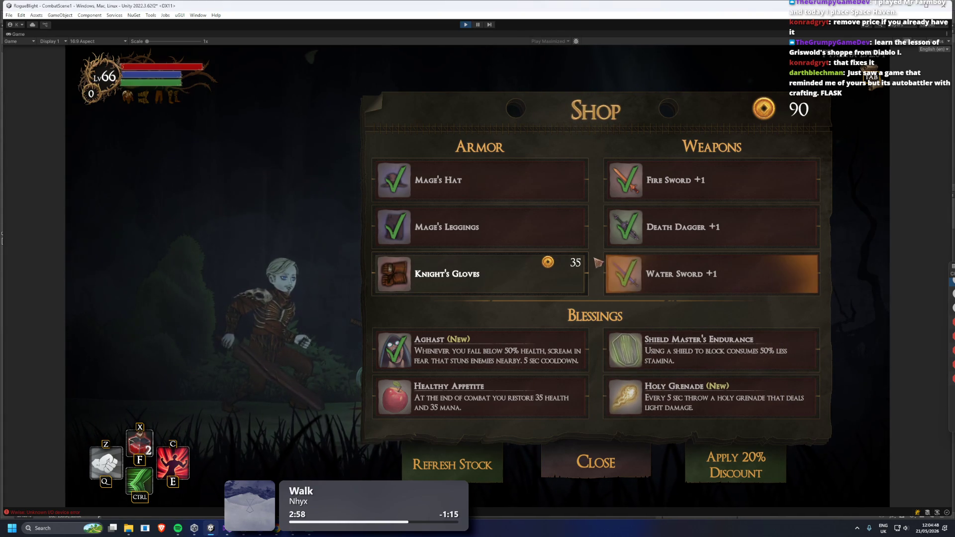
pyautogui.click(535, 289)
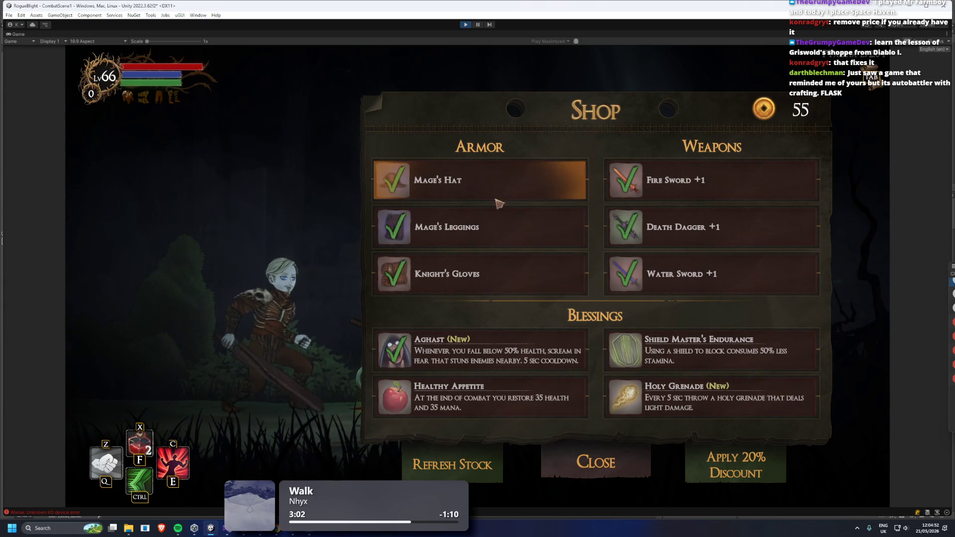
pyautogui.hotkey('alt', 'Tab')
pyautogui.press('Escape')
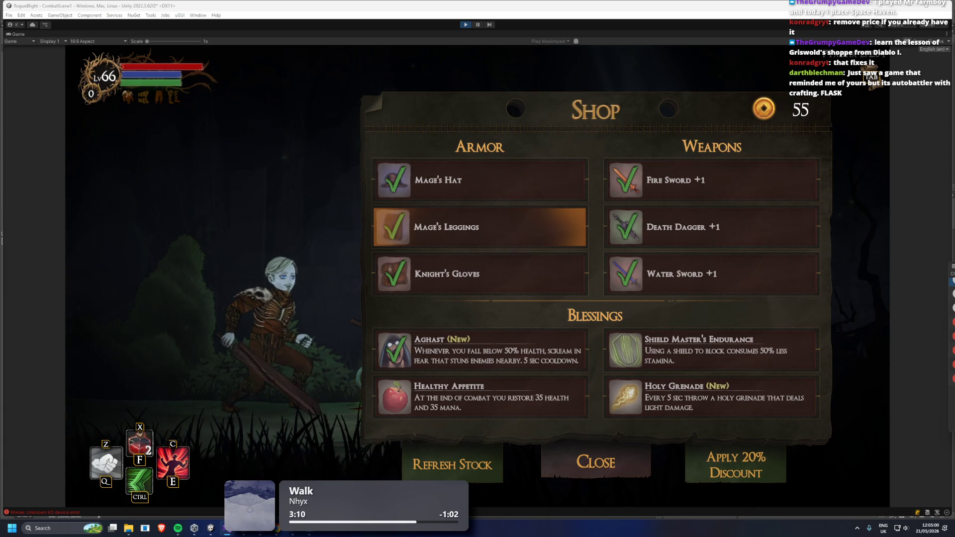
pyautogui.hotkey('ctrl', 'p')
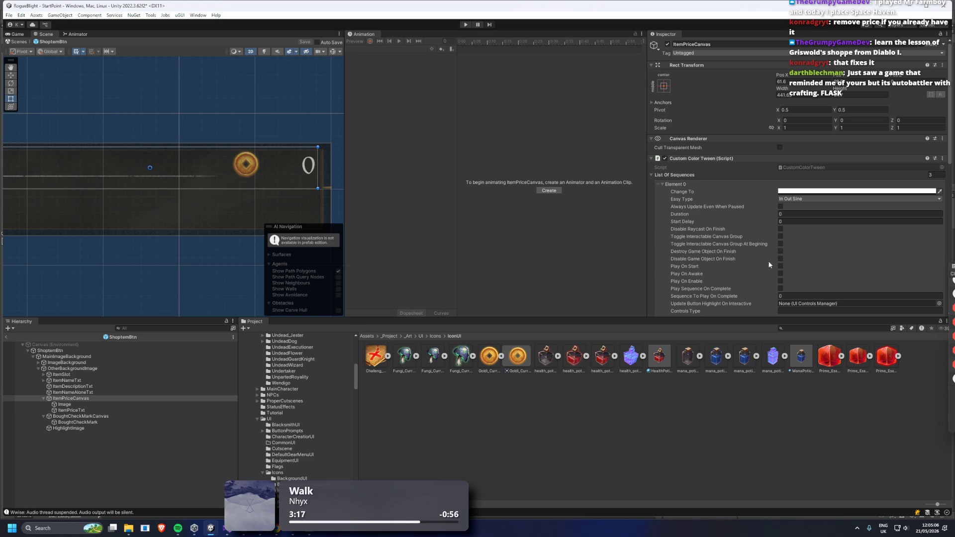
# Scroll to ItemPriceCanvas's colour tween Elements 0 and 1, then switch to the browser
pyautogui.scroll(-5, 765, 269)
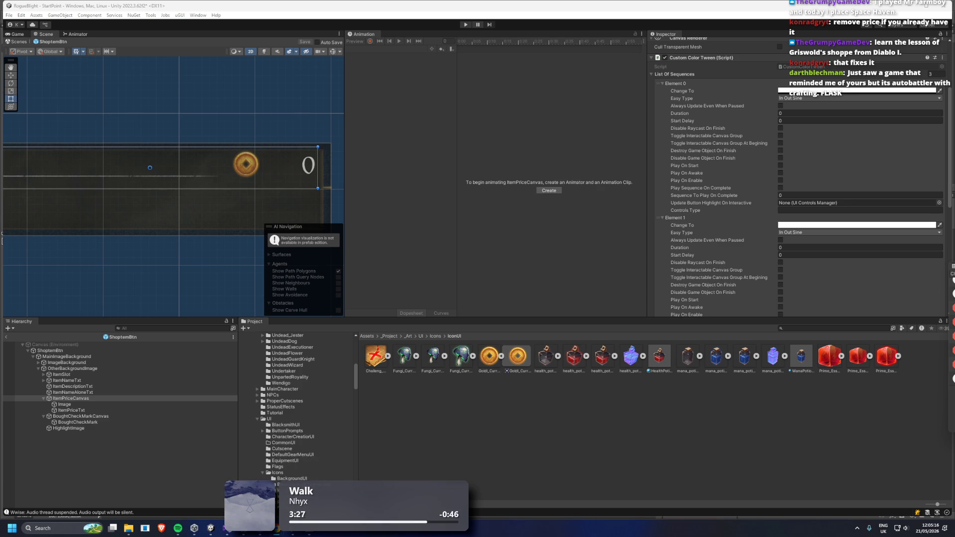
pyautogui.hotkey('alt', 'Tab')
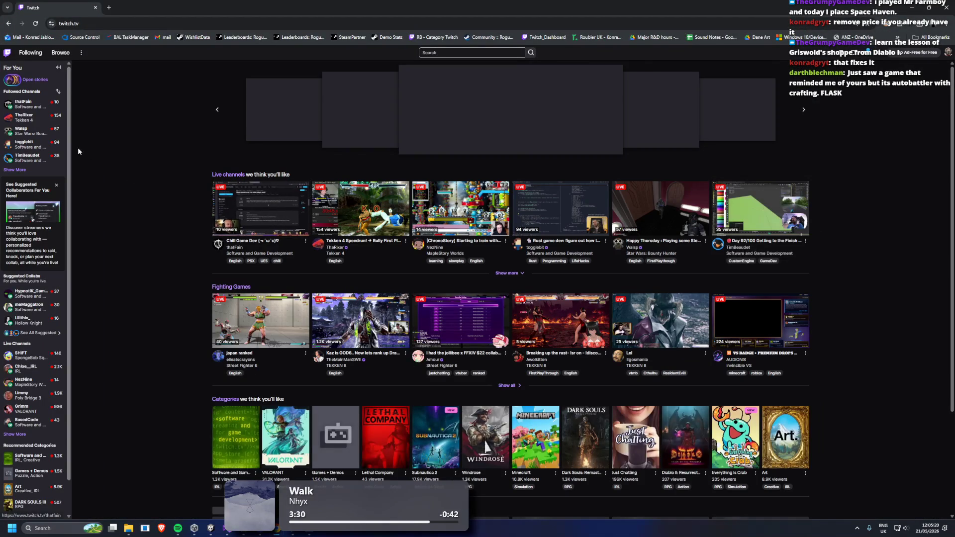
# Open the streamer's own Twitch channel in a new tab, then close that tab
pyautogui.click(14, 170)
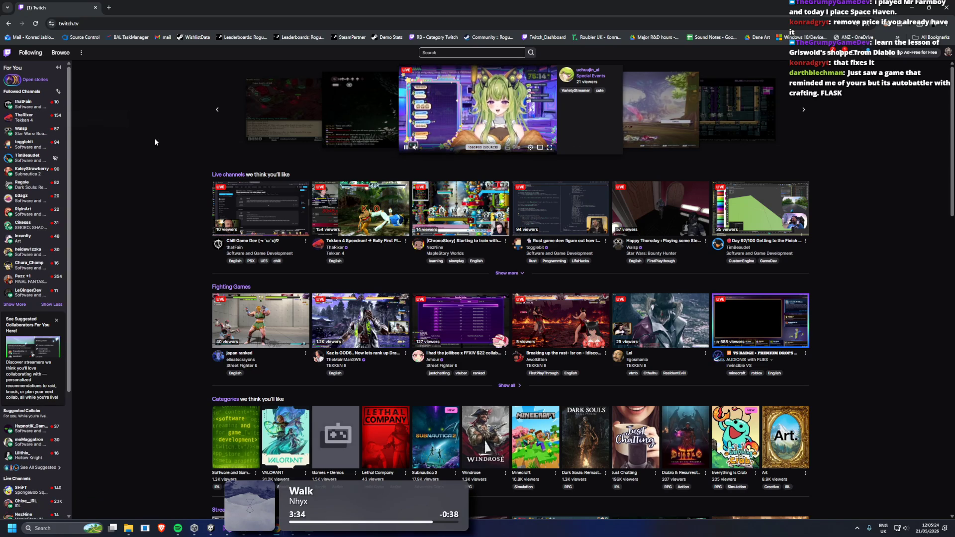
pyautogui.click(99, 28)
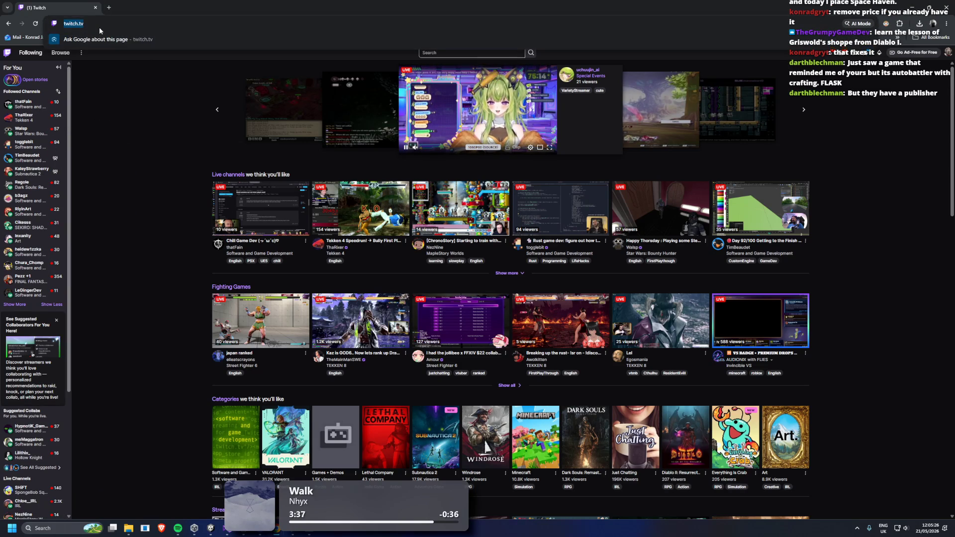
pyautogui.write('/coderadgames')
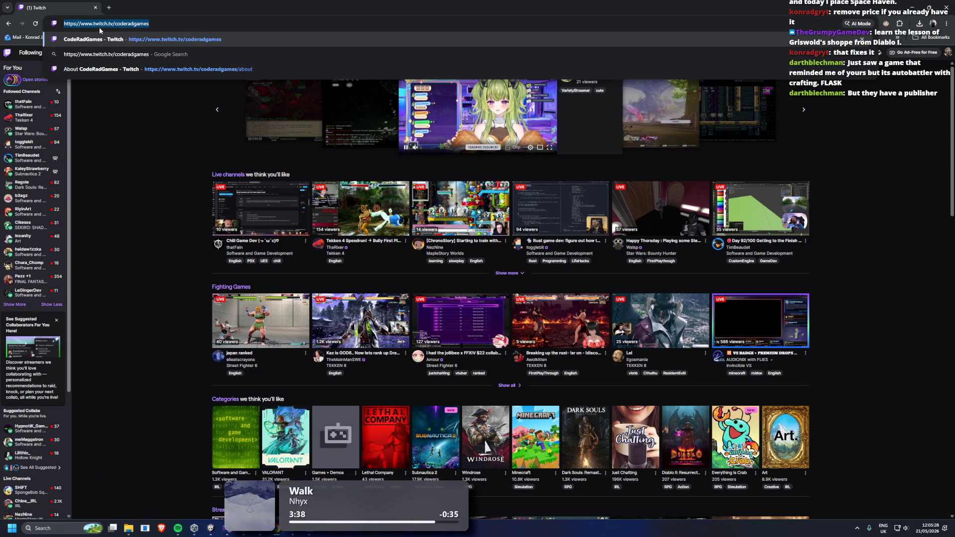
pyautogui.hotkey('alt', 'Return')
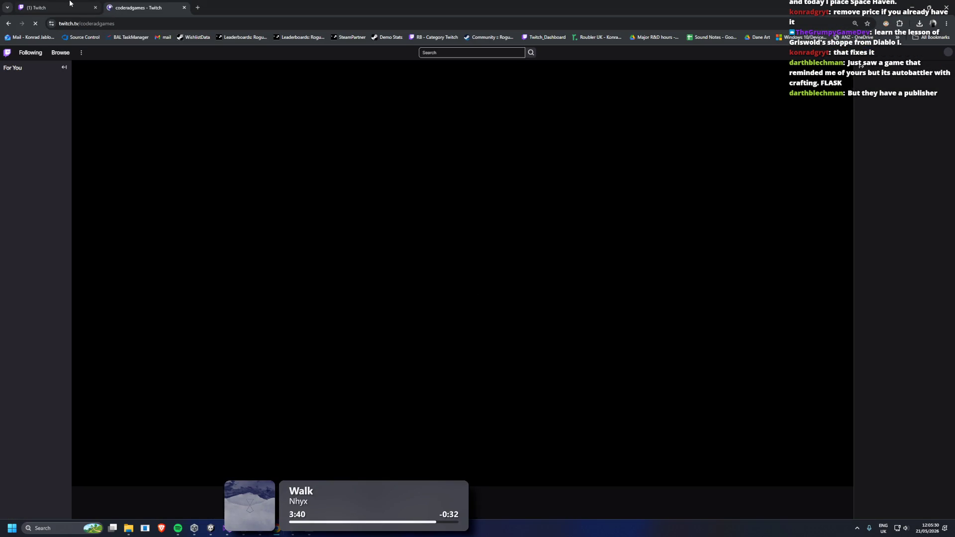
pyautogui.moveTo(69, 5)
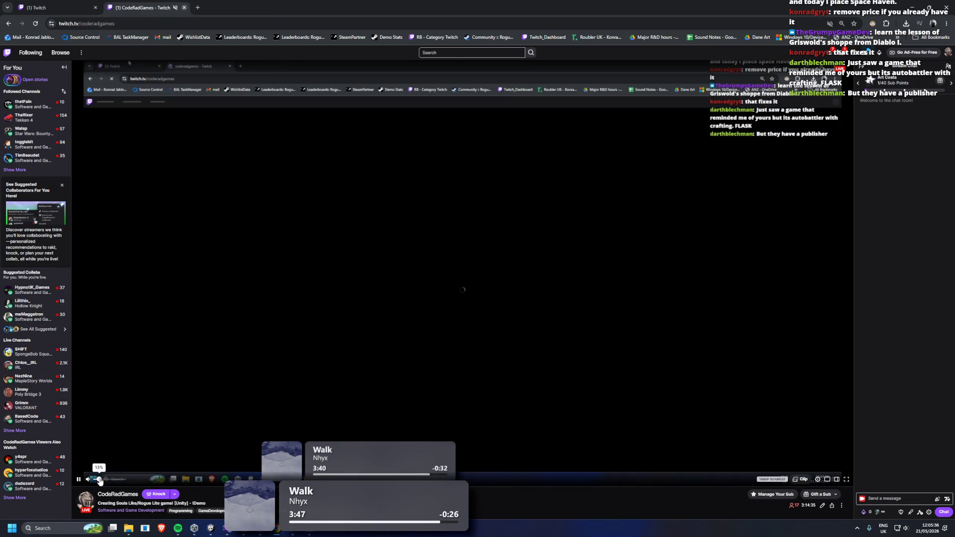
pyautogui.click(49, 4)
pyautogui.click(184, 8)
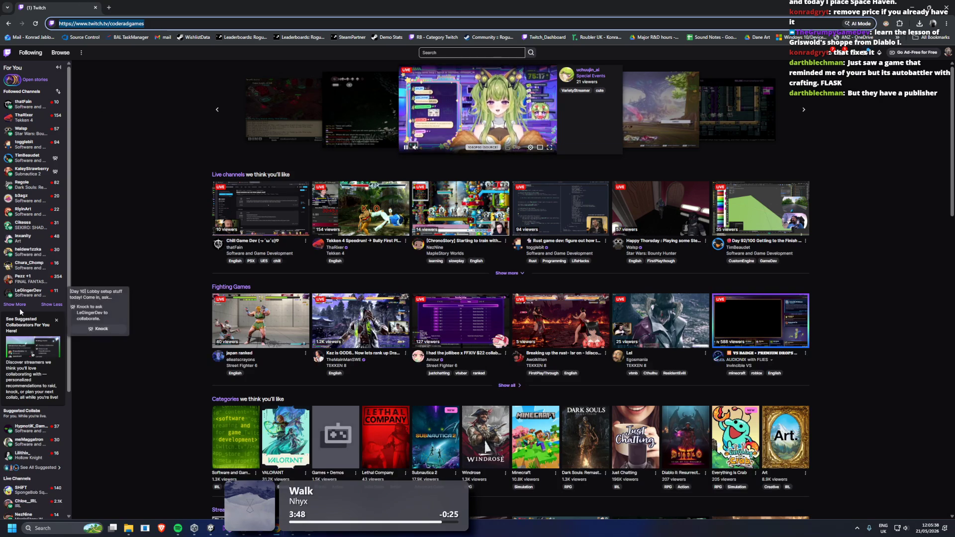
# Expand the followed-channels sidebar list until every channel is shown
pyautogui.click(15, 305)
pyautogui.scroll(-3, 48, 207)
pyautogui.scroll(-1, 29, 234)
pyautogui.click(14, 252)
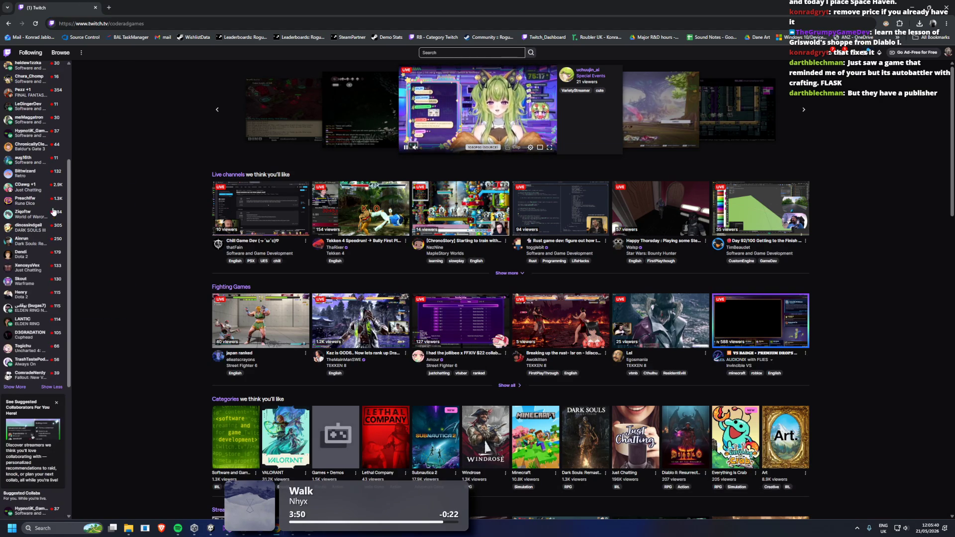
pyautogui.click(14, 386)
pyautogui.scroll(-5, 58, 350)
pyautogui.click(14, 298)
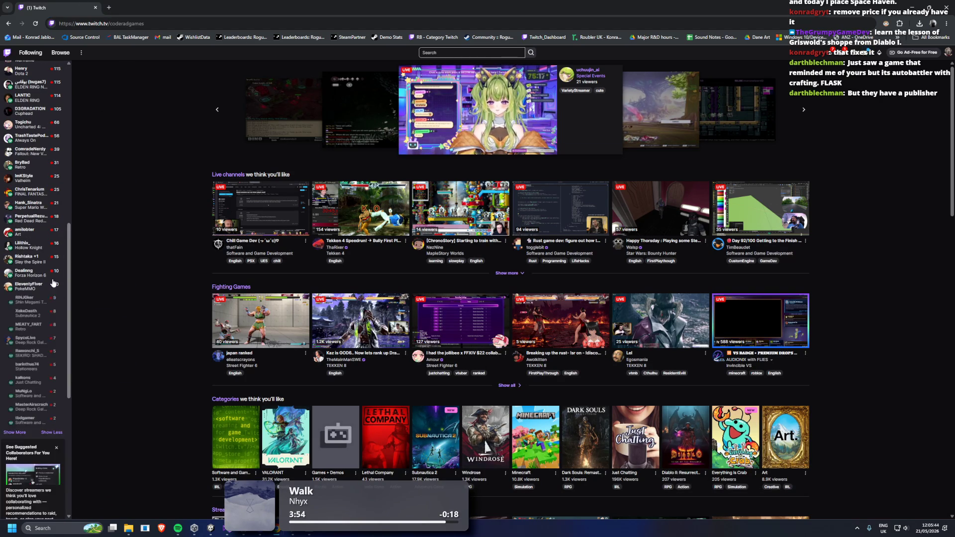
pyautogui.scroll(-2, 25, 318)
pyautogui.click(15, 321)
pyautogui.scroll(-2, 30, 319)
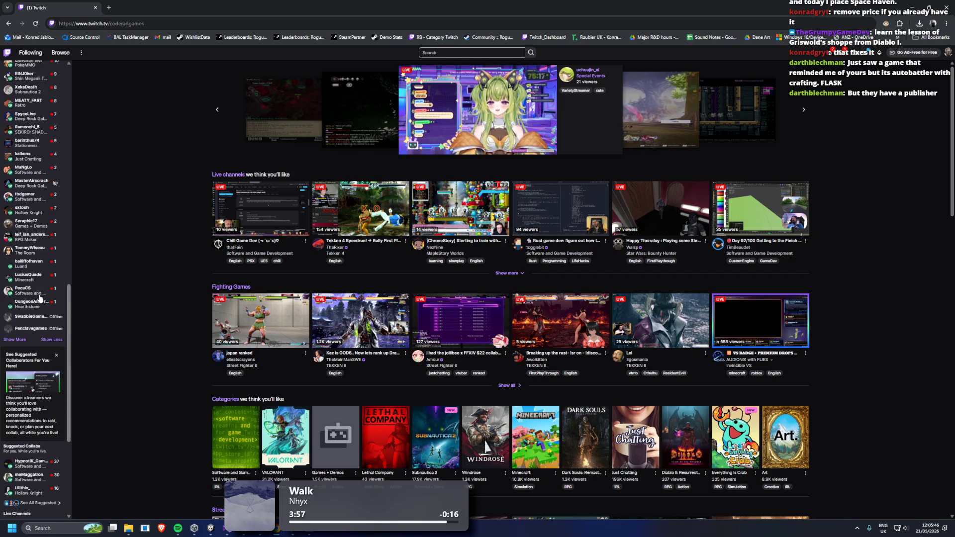